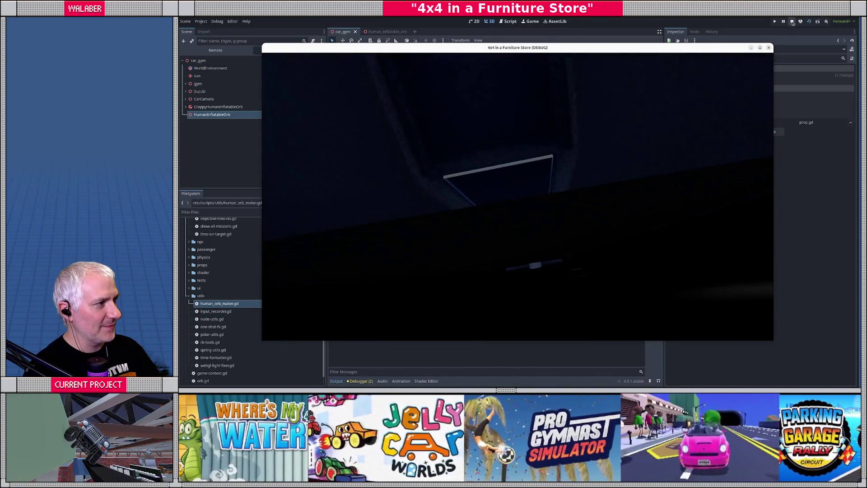
Stop the running car_gym game test and return to the editor
{"action": "key", "text": "Escape"}
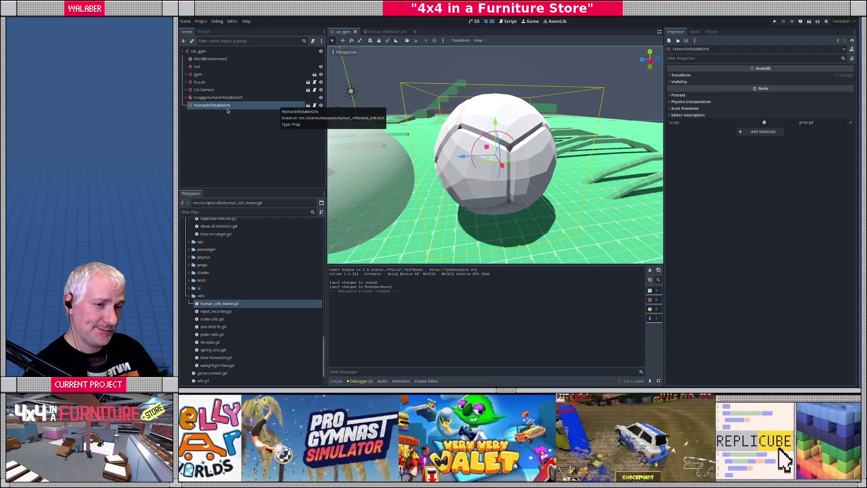
In human_inflatable_orb, set all orb pieces to linear damp 0.1 and angular damp 0.4
{"action": "left_click", "coordinate": [383, 32]}
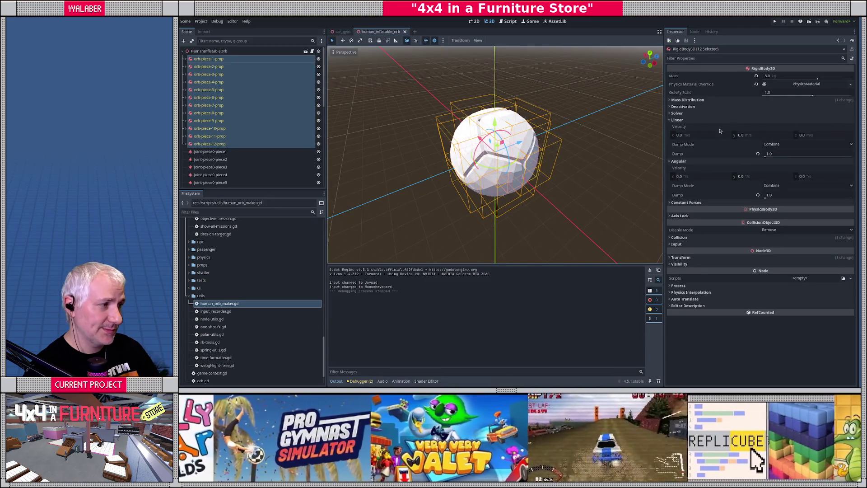
{"action": "left_click", "coordinate": [798, 155]}
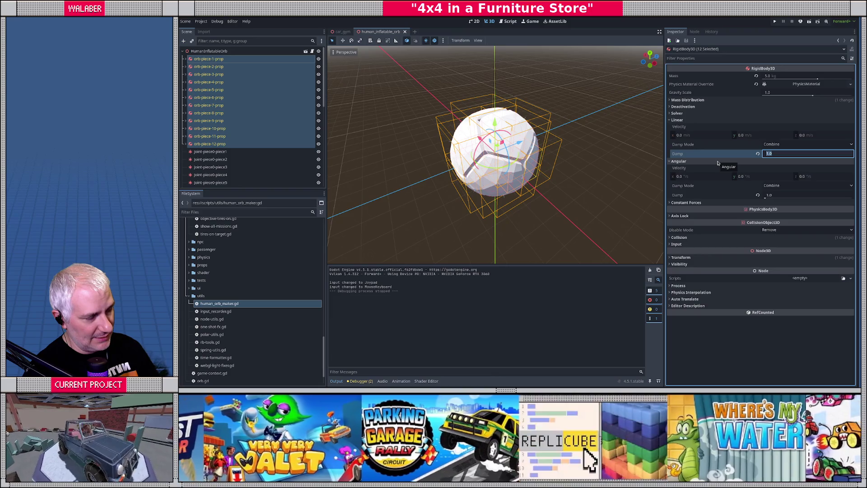
{"action": "type", "text": "0.5"}
{"action": "key", "text": "Return"}
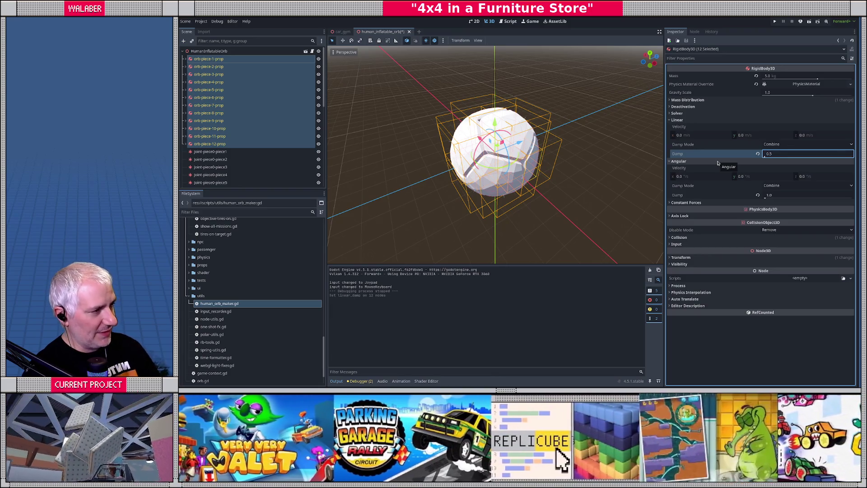
{"action": "left_click", "coordinate": [780, 196]}
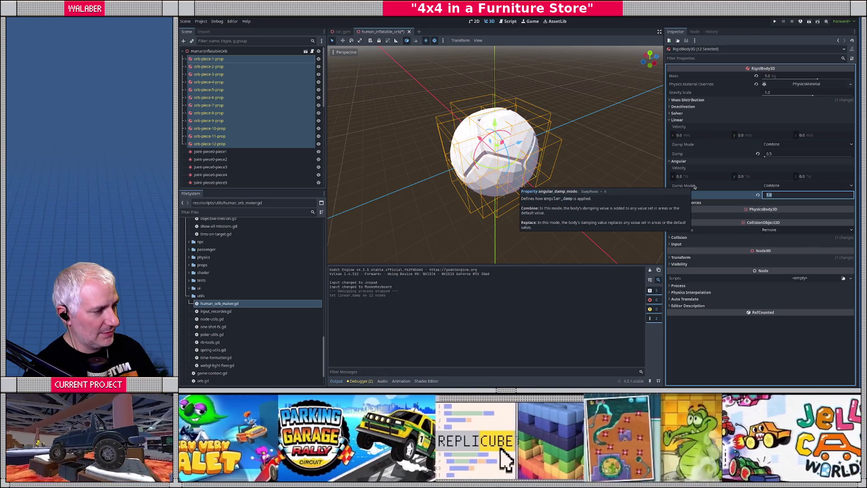
{"action": "left_click", "coordinate": [783, 155]}
{"action": "key", "text": "Return"}
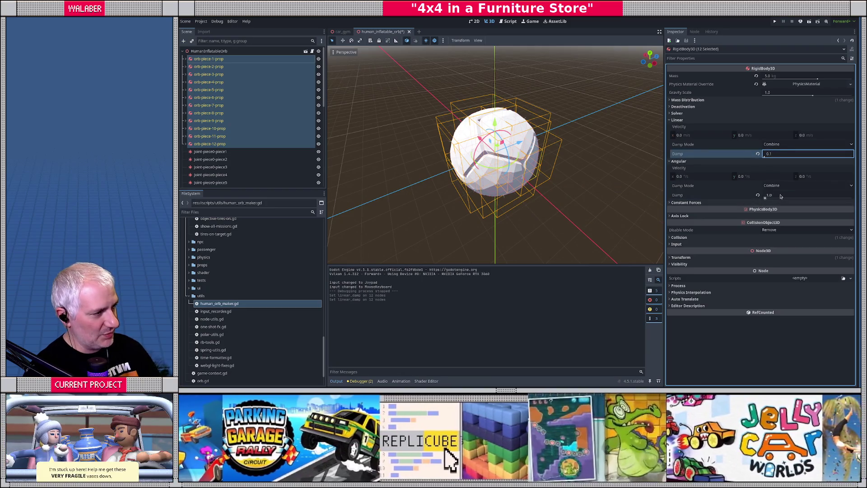
{"action": "left_click", "coordinate": [781, 196]}
{"action": "type", "text": "4"}
{"action": "key", "text": "Return"}
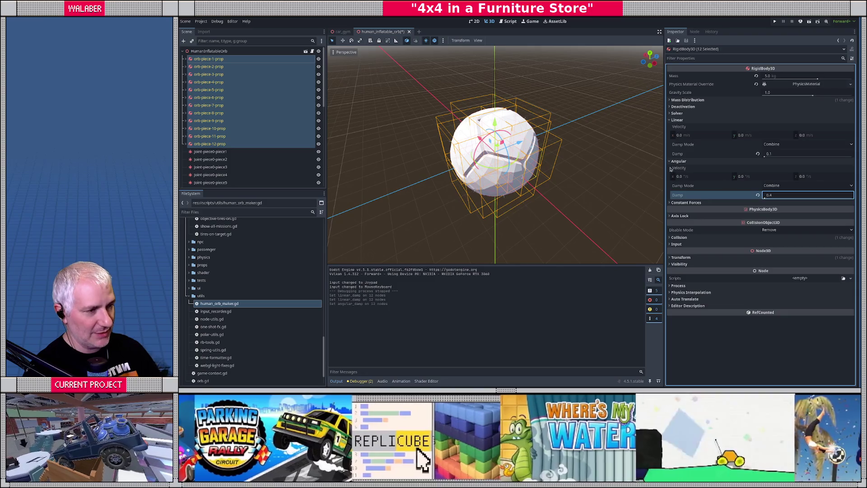
Save the orb scene, switch back to car_gym and launch a test run
{"action": "key", "text": "ctrl+s"}
{"action": "left_click", "coordinate": [342, 32]}
{"action": "key", "text": "F6"}
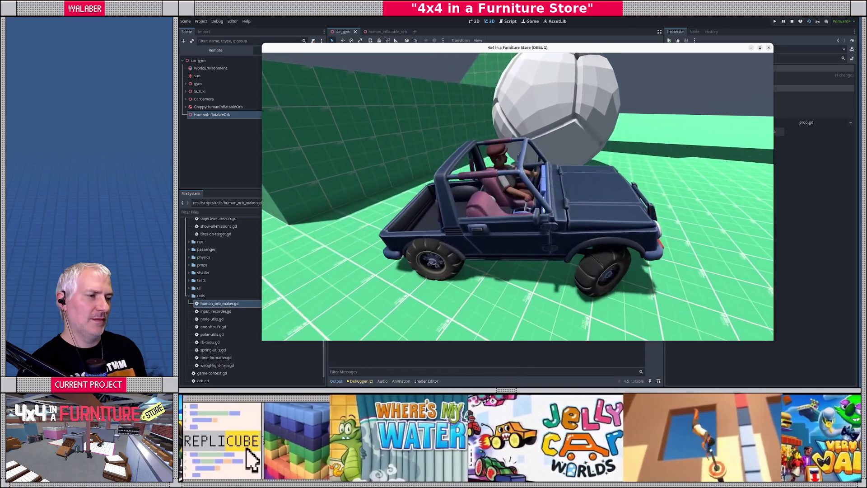
Drive the jeep away from the orb across the green floor
{"action": "key", "text": "w"}
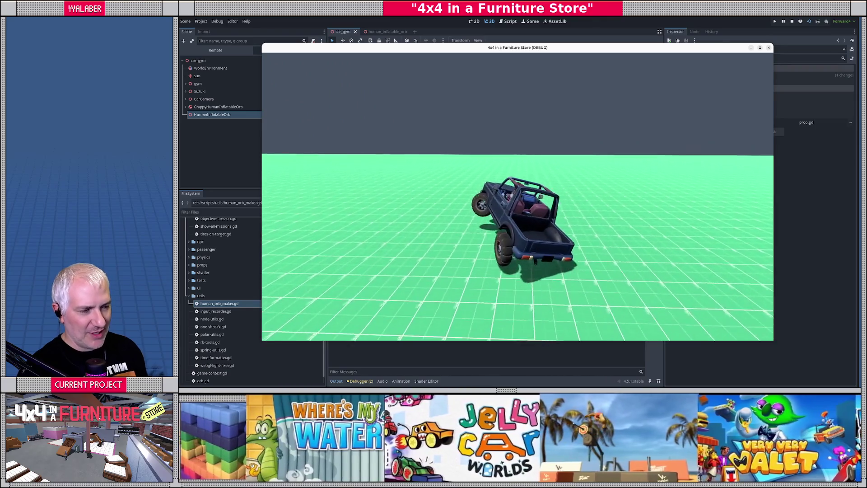
Swing the jeep sharply left around the orb, then stop the game with F8
{"action": "key", "text": "a"}
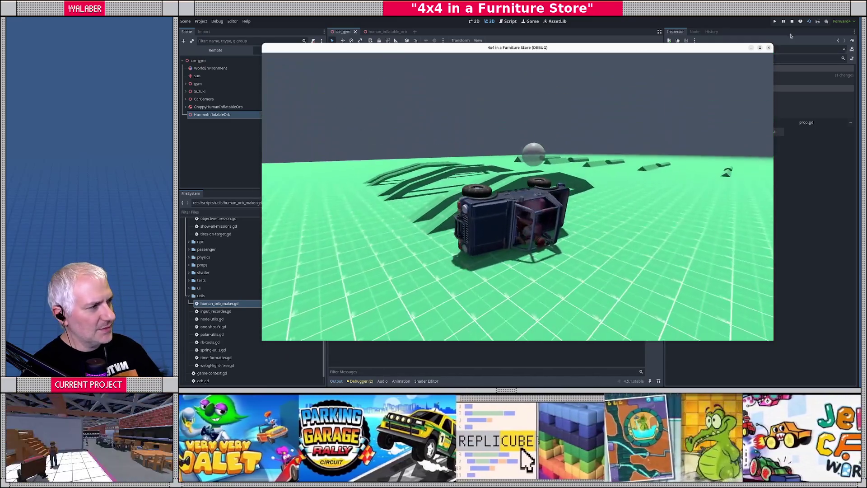
{"action": "key", "text": "F8"}
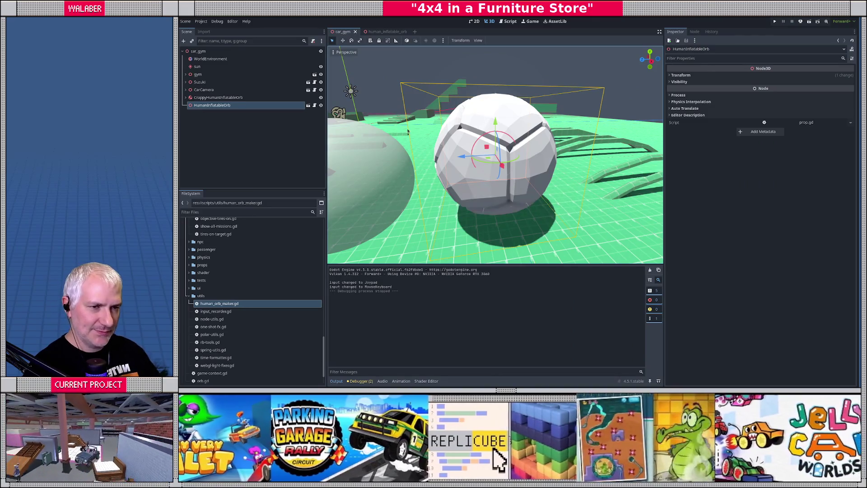
Search the FileSystem for 'the_' and open the the_store scene
{"action": "scroll", "coordinate": [408, 132], "scroll_direction": "down", "scroll_amount": 2}
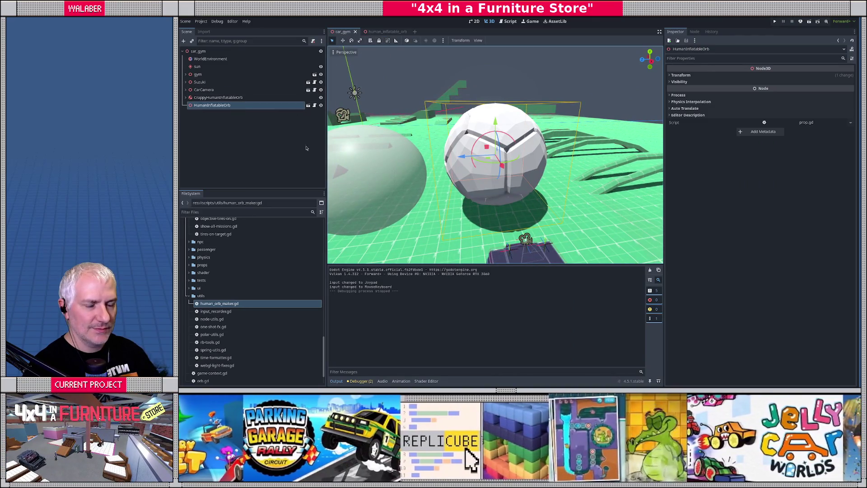
{"action": "left_click", "coordinate": [238, 212]}
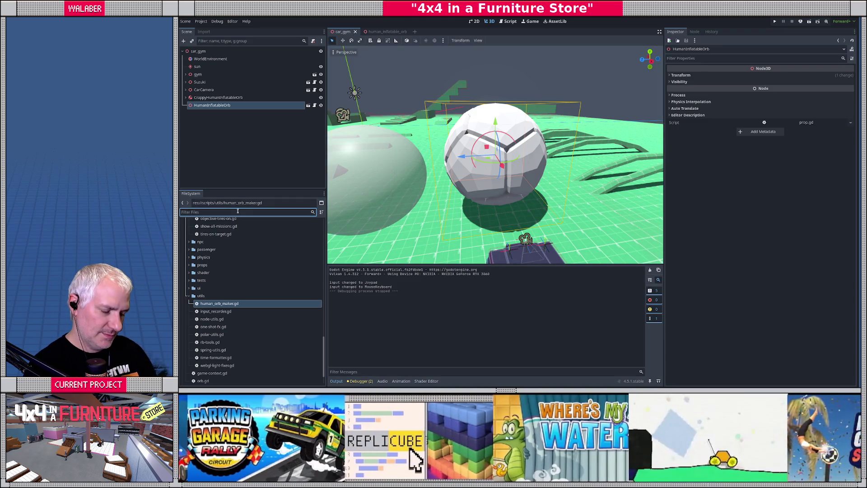
{"action": "type", "text": "the_s"}
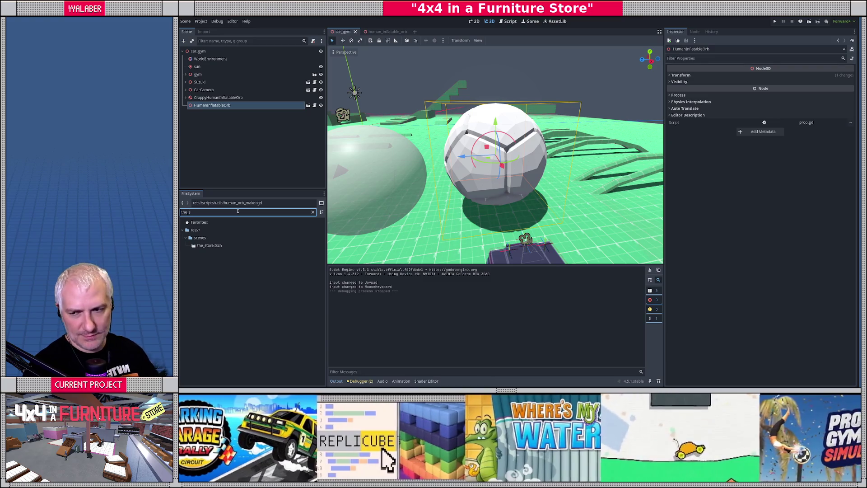
{"action": "left_click", "coordinate": [210, 246]}
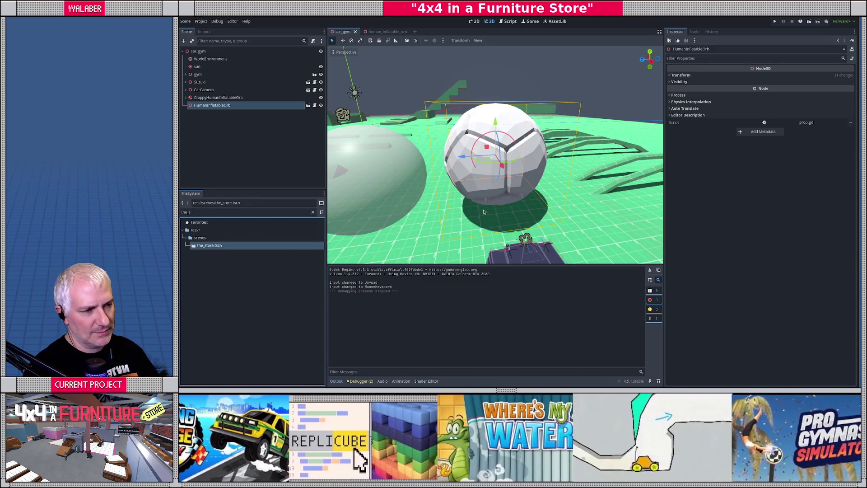
{"action": "key", "text": "w"}
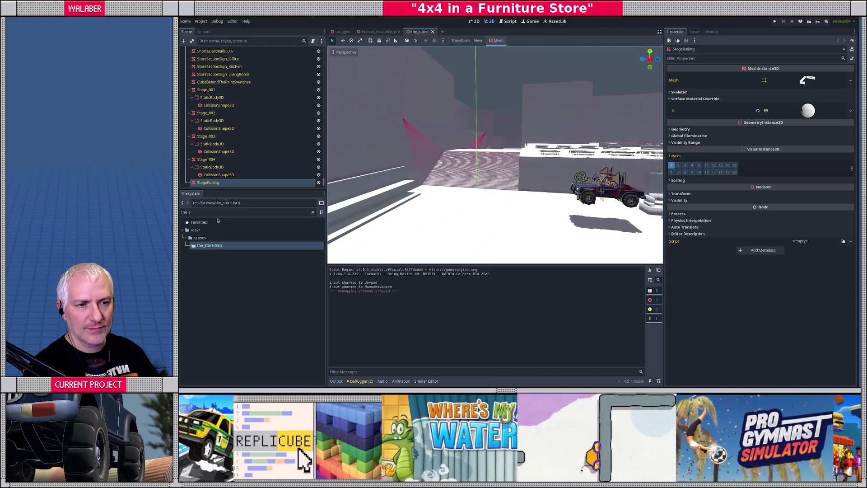
Search for 'human' and drag human_inflatable_orb.tscn into the store's 3D viewport
{"action": "left_click", "coordinate": [215, 213]}
{"action": "type", "text": "human"}
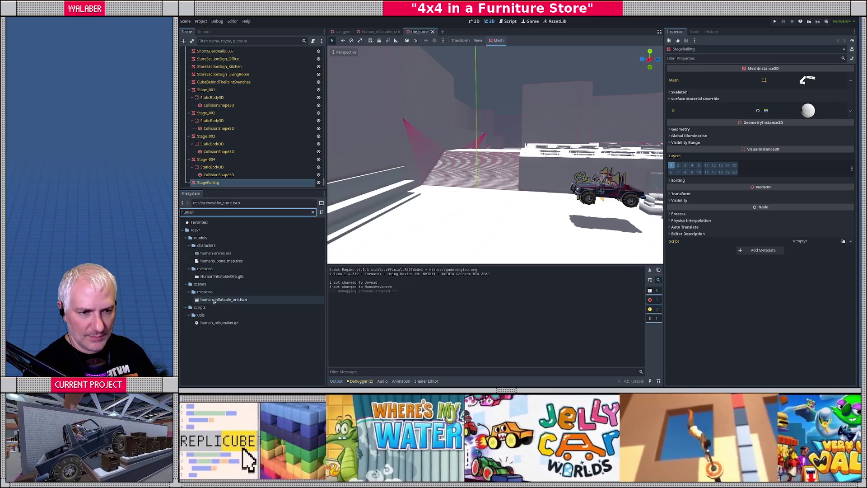
{"action": "left_click_drag", "start_coordinate": [498, 216], "coordinate": [498, 223]}
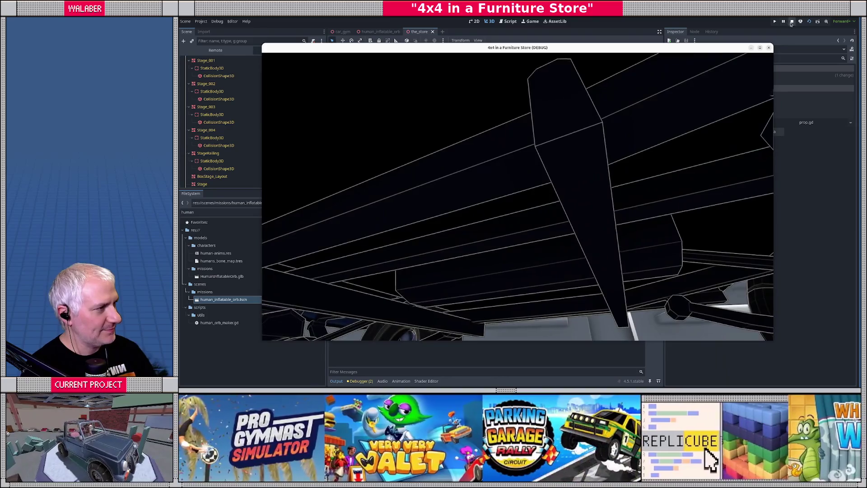
Stop the running store test game from the editor toolbar
{"action": "left_click", "coordinate": [792, 21]}
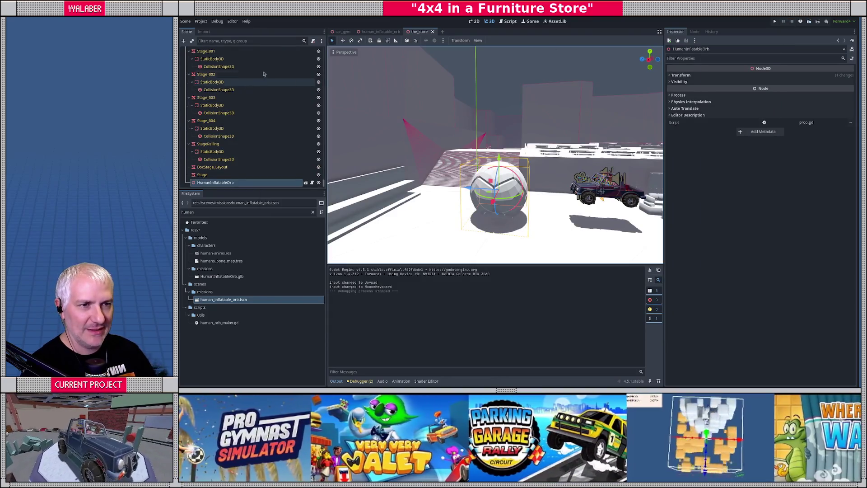
Set an orb piece's physics material friction to 0.1, save the orb scene, and return to the_store
{"action": "left_click", "coordinate": [380, 32]}
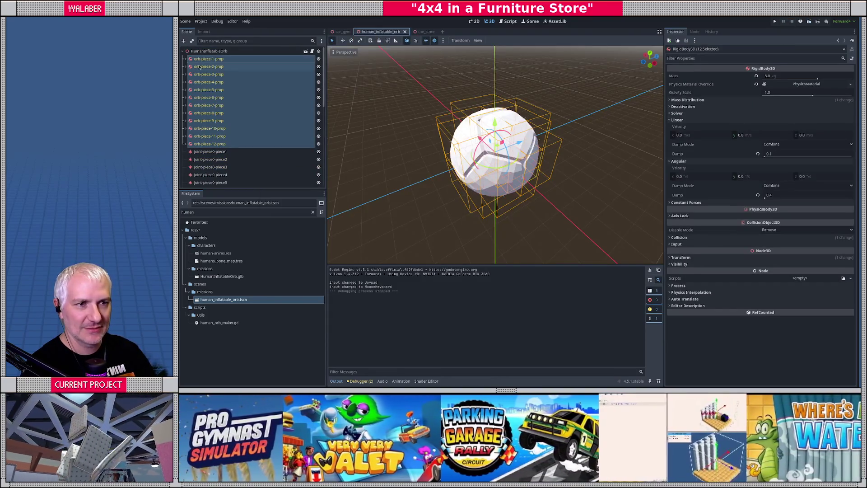
{"action": "left_click", "coordinate": [199, 66]}
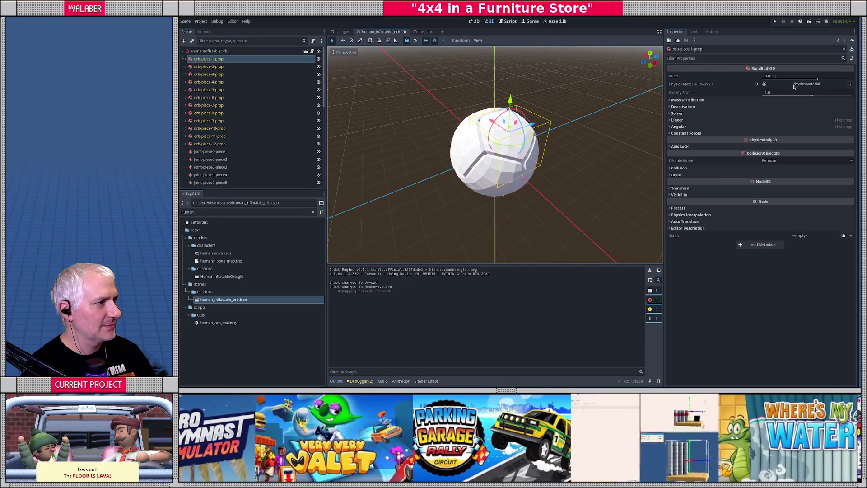
{"action": "left_click", "coordinate": [794, 86]}
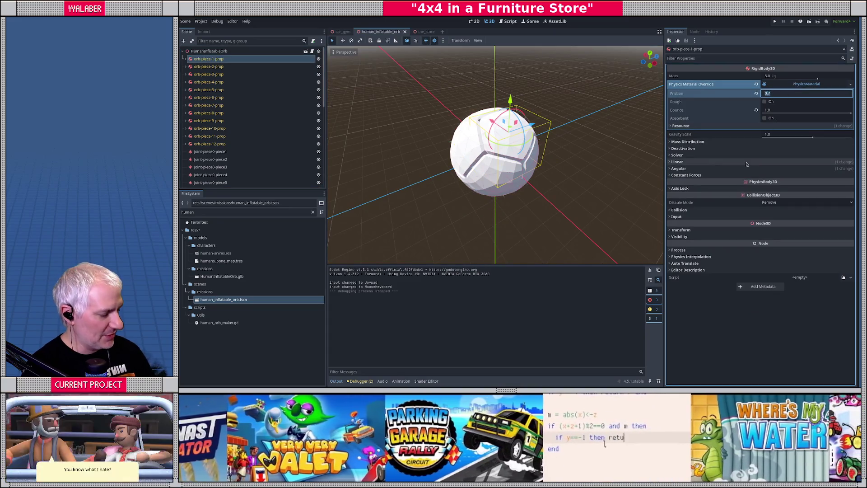
{"action": "key", "text": "ctrl+s"}
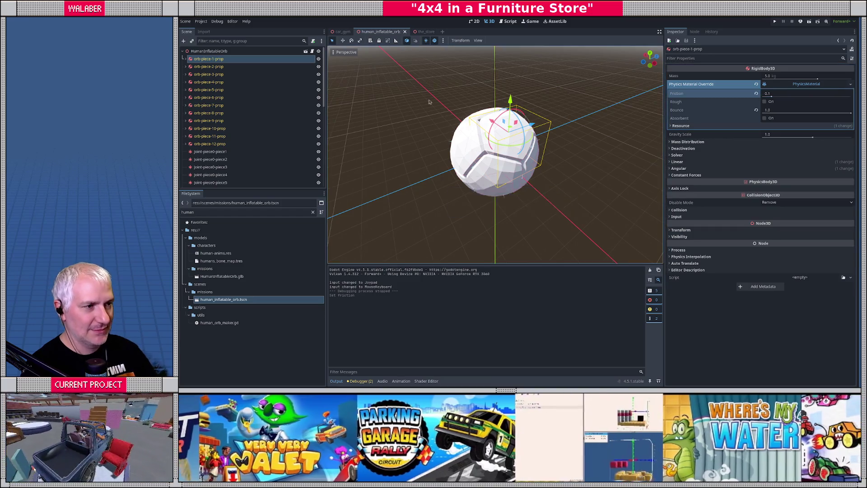
{"action": "left_click", "coordinate": [425, 31]}
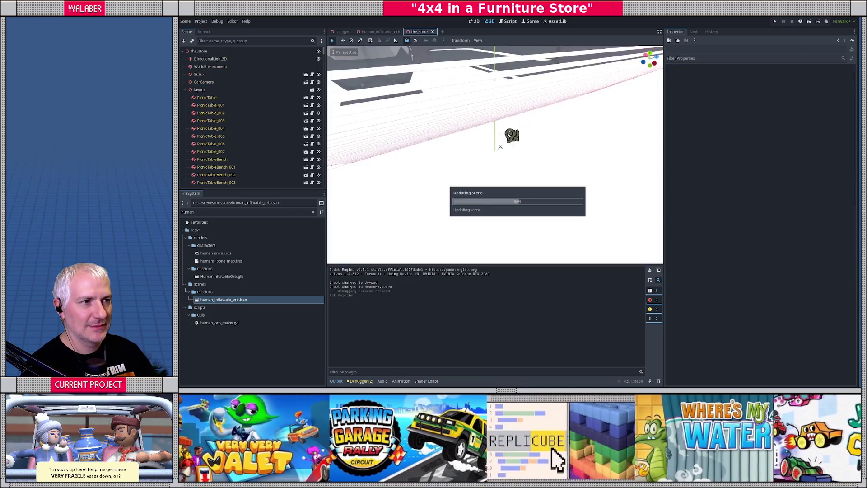
Run the project with F5 to test the orb in the store
{"action": "key", "text": "F5"}
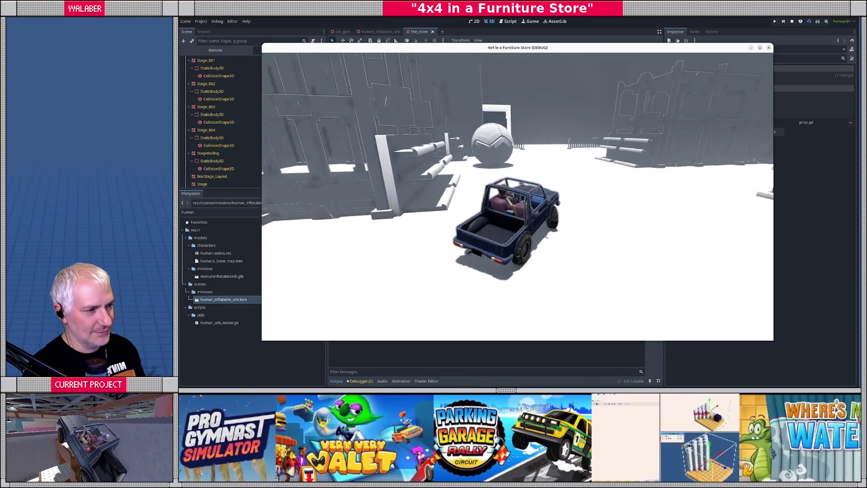
Drive the jeep around the big ball, into the Living corridor and back toward the ball
{"action": "key", "text": "w"}
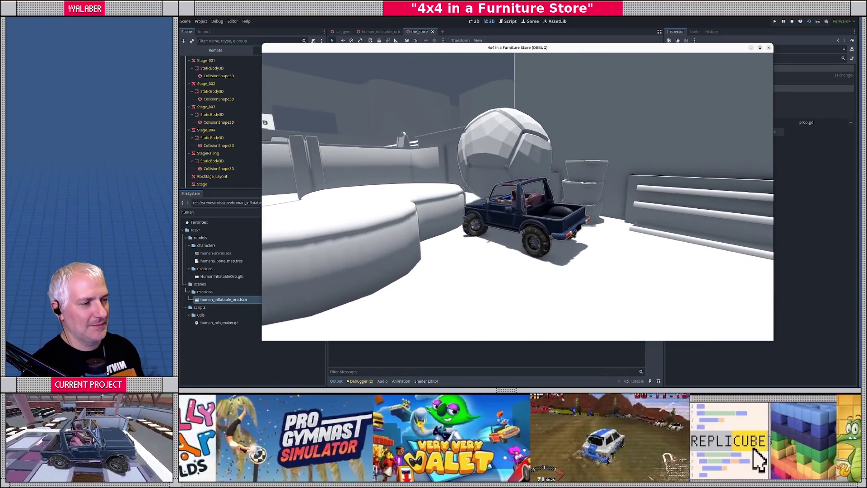
{"action": "key", "text": "w"}
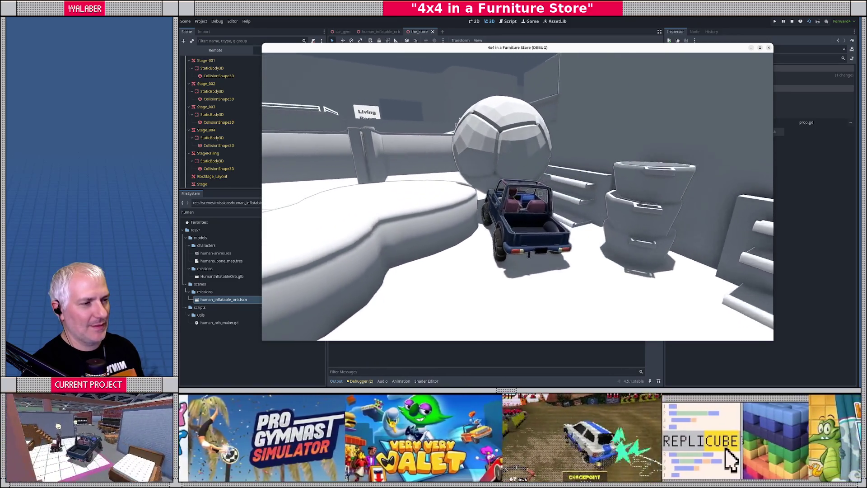
{"action": "key", "text": "d"}
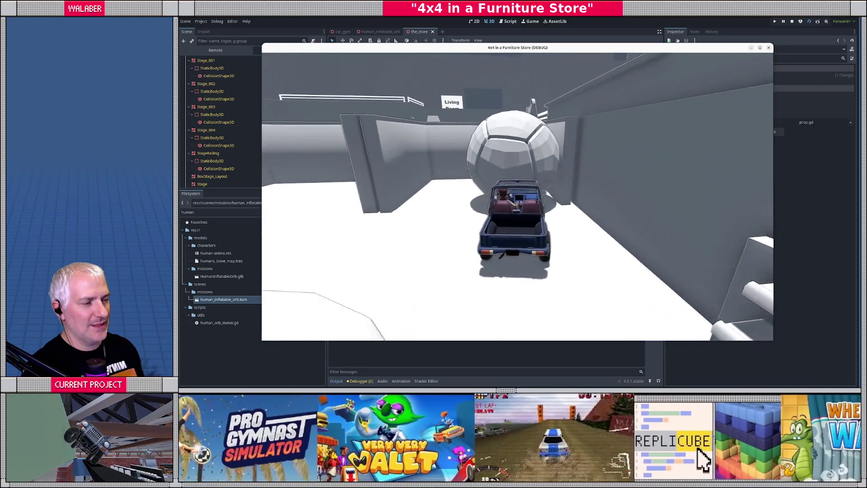
{"action": "key", "text": "w"}
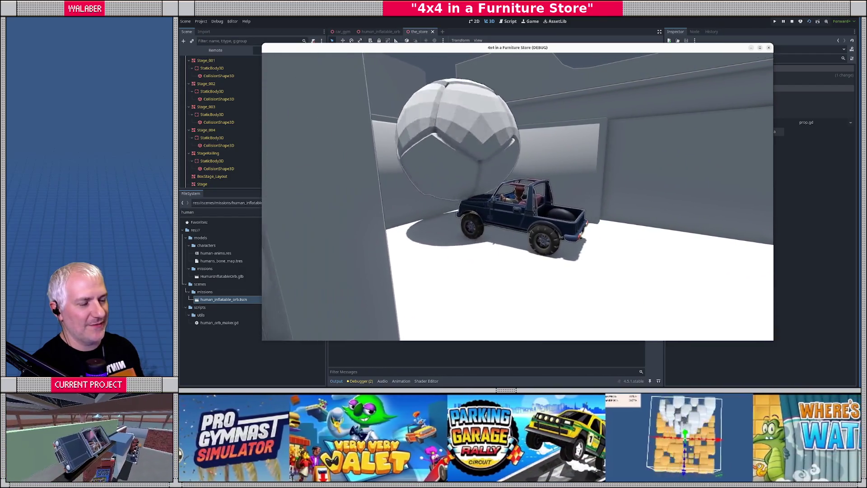
{"action": "key", "text": "a"}
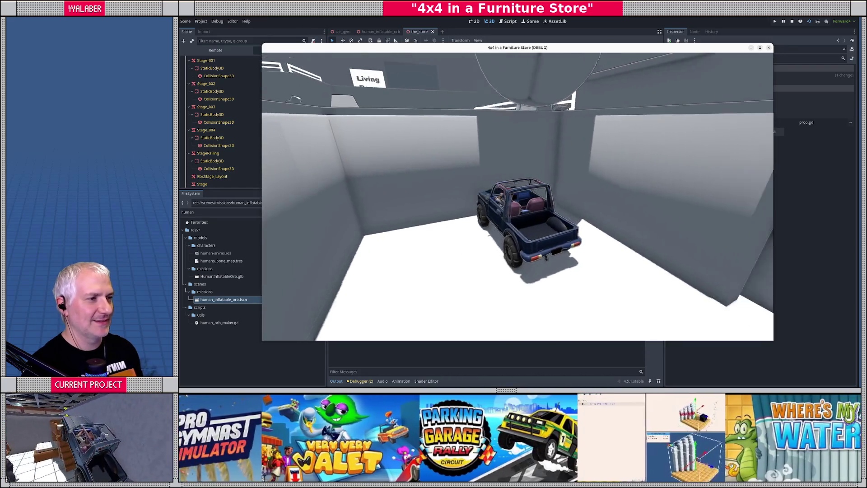
{"action": "key", "text": "d"}
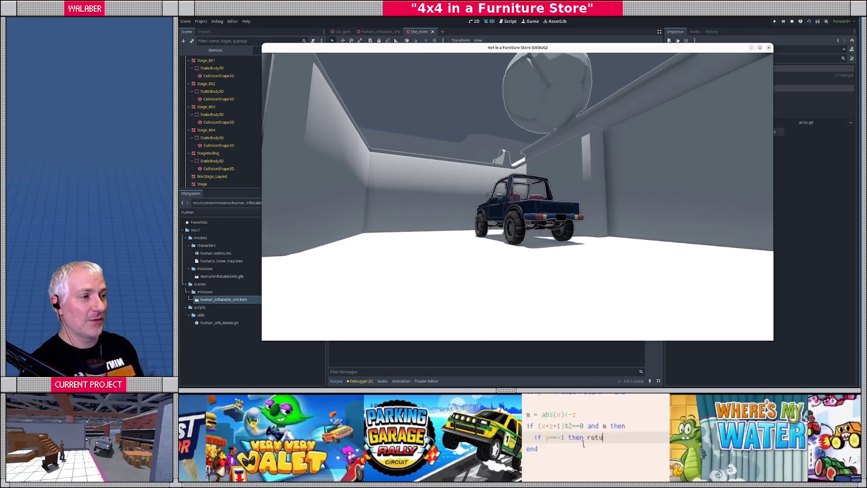
{"action": "key", "text": "w"}
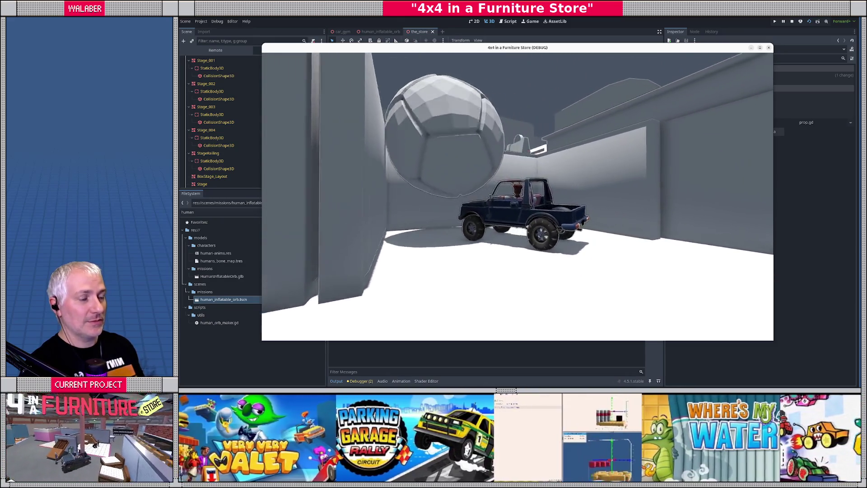
{"action": "key", "text": "a"}
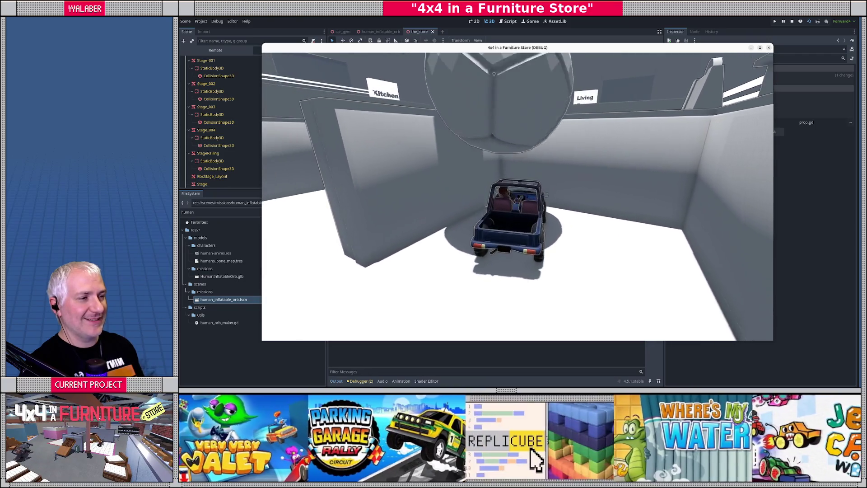
{"action": "key", "text": "w"}
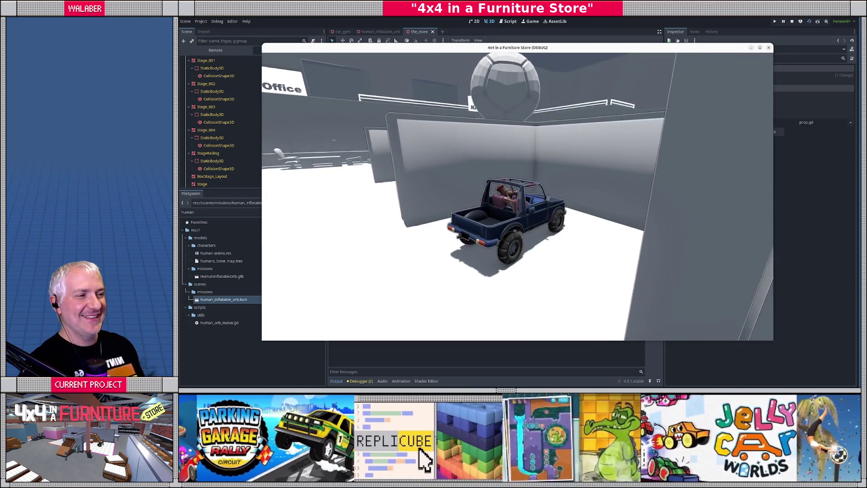
Drive past the round bed and roam among the furniture displays, recovering from a tip
{"action": "key", "text": "w"}
{"action": "key", "text": "a"}
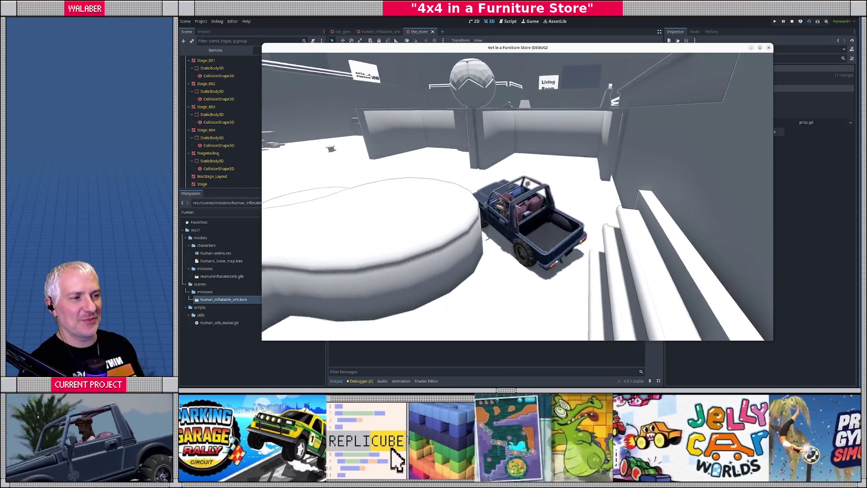
{"action": "key", "text": "w"}
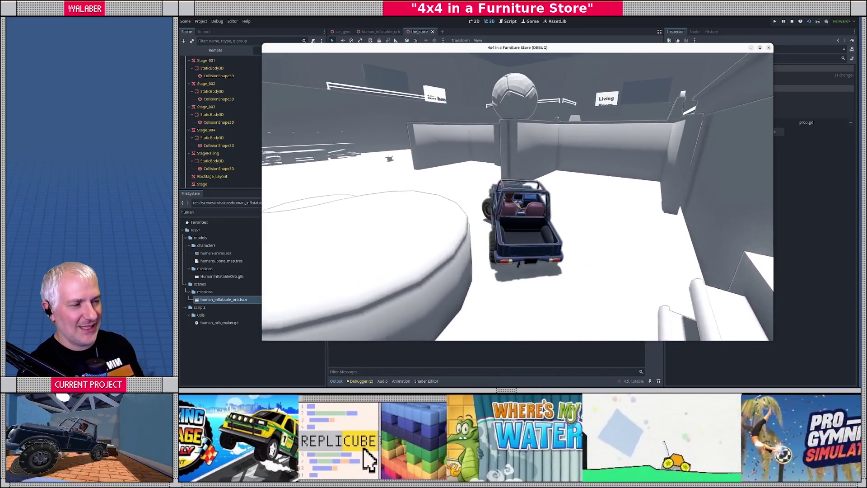
{"action": "key", "text": "a"}
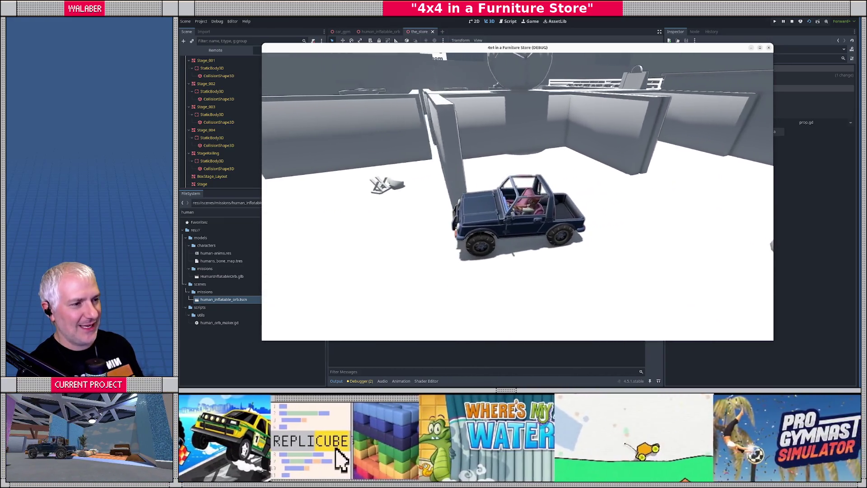
{"action": "key", "text": "d"}
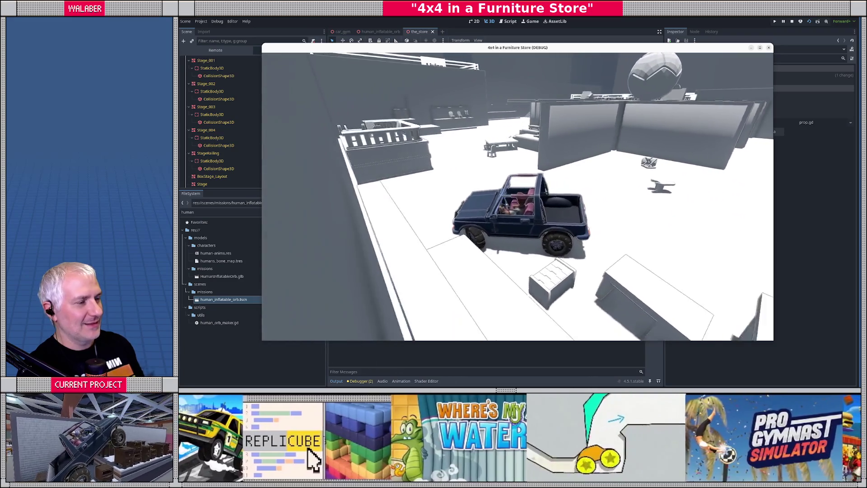
{"action": "key", "text": "w"}
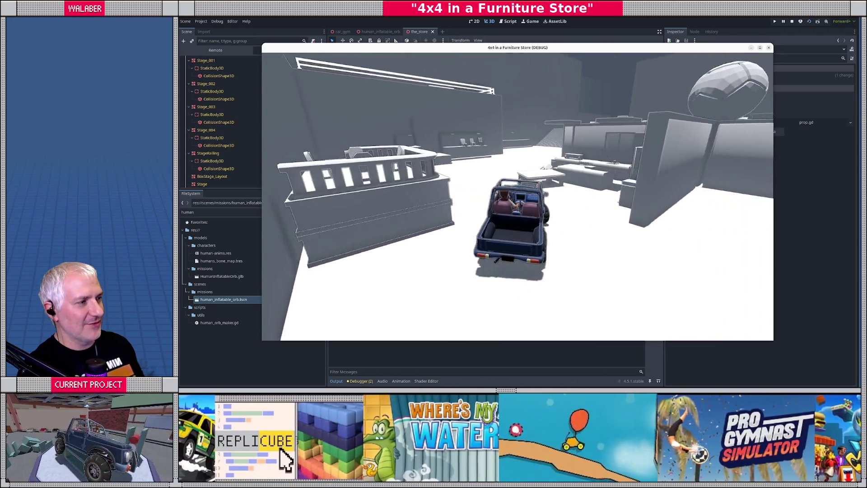
{"action": "key", "text": "a"}
{"action": "key", "text": "d"}
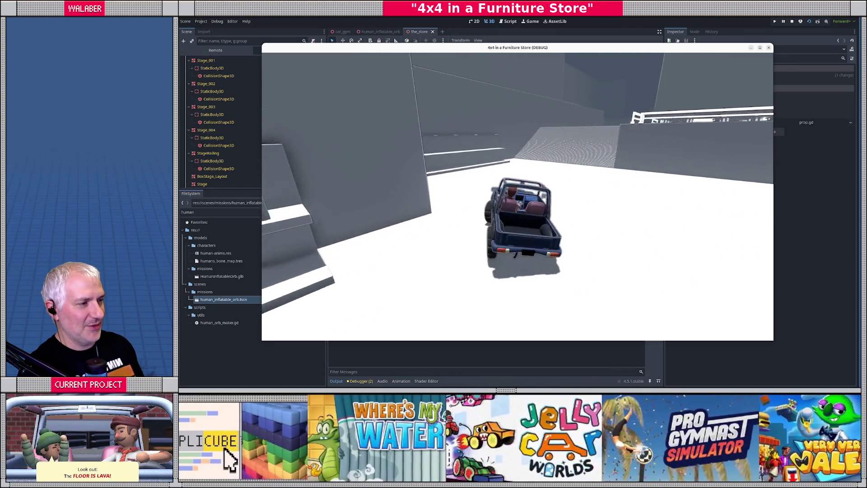
Drive the jeep up the staircase onto the upper platform, past the picnic tables and bar stools
{"action": "key", "text": "d"}
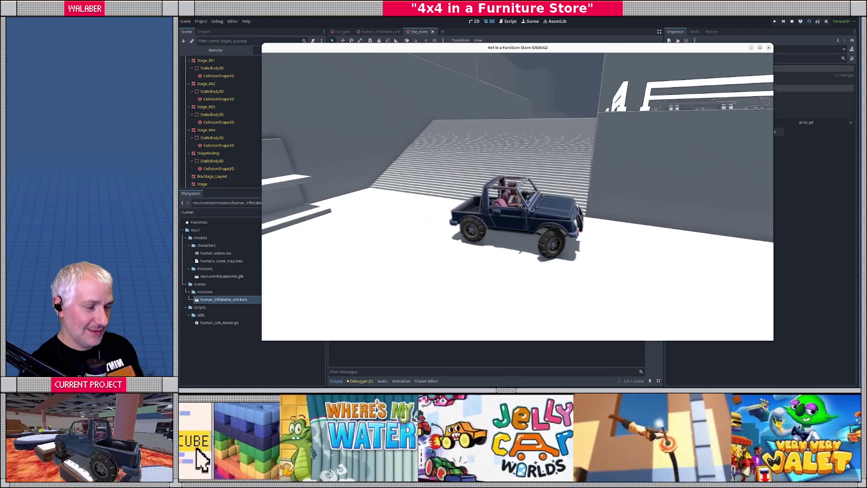
{"action": "key", "text": "a"}
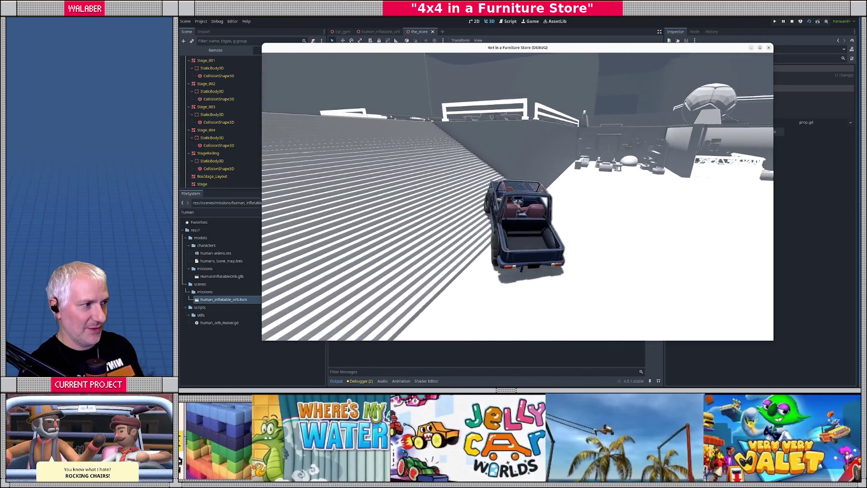
{"action": "key", "text": "a"}
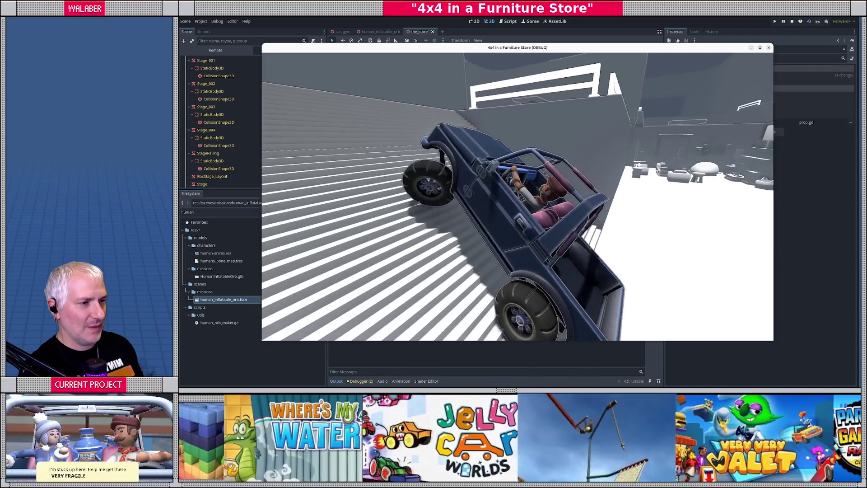
{"action": "key", "text": "w"}
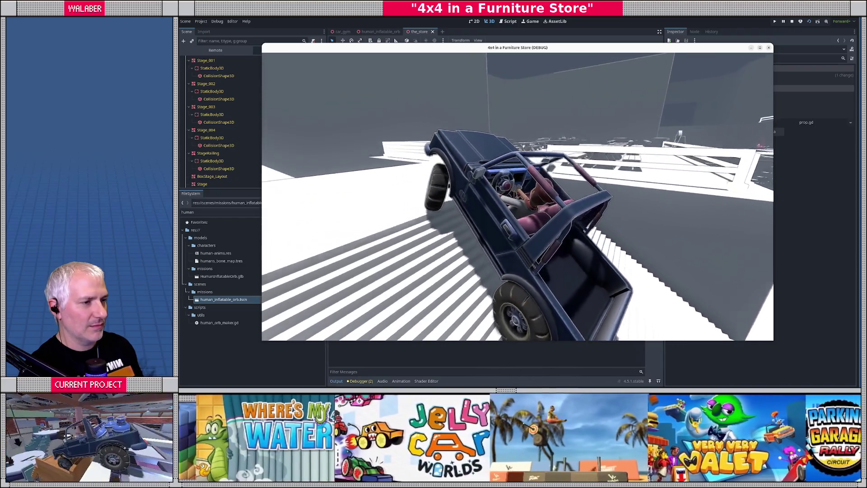
{"action": "key", "text": "w"}
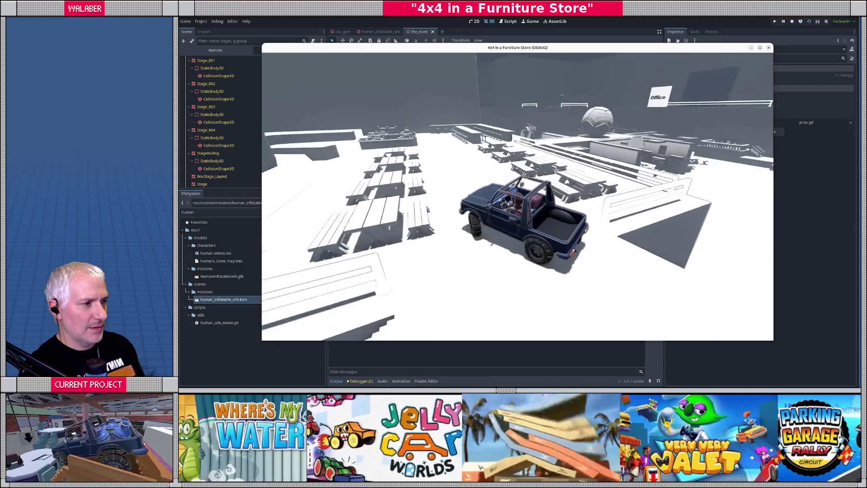
{"action": "key", "text": "w"}
{"action": "key", "text": "a"}
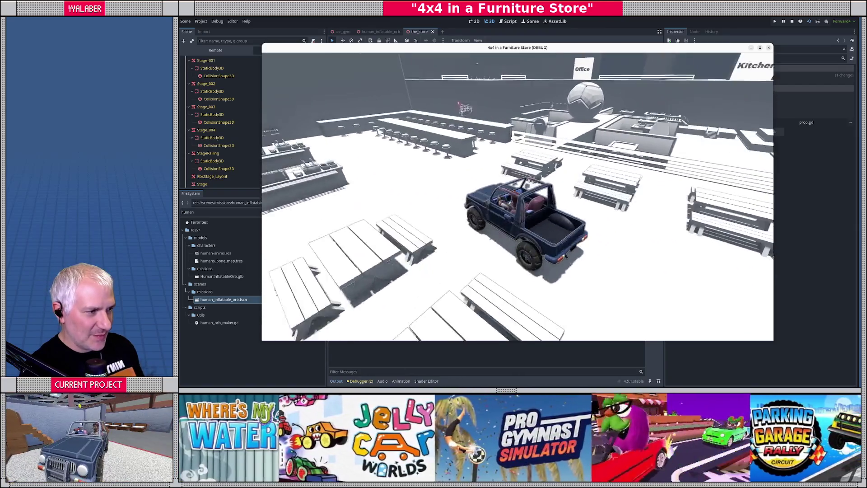
{"action": "key", "text": "w"}
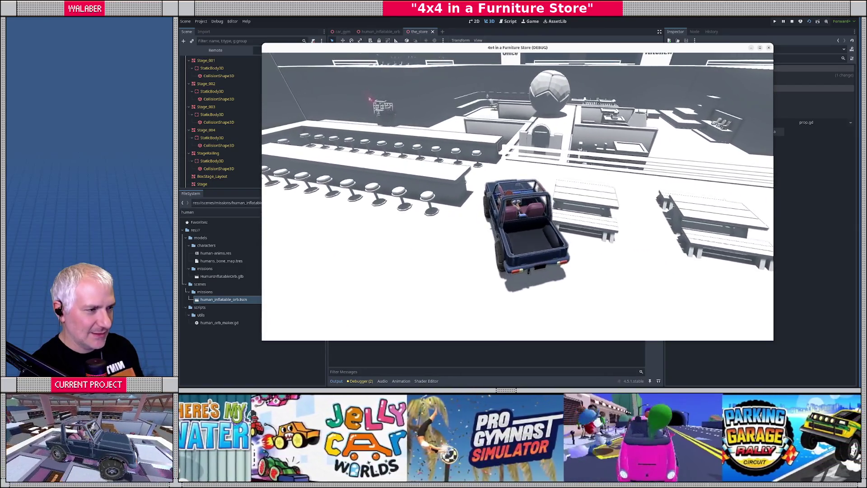
{"action": "key", "text": "w"}
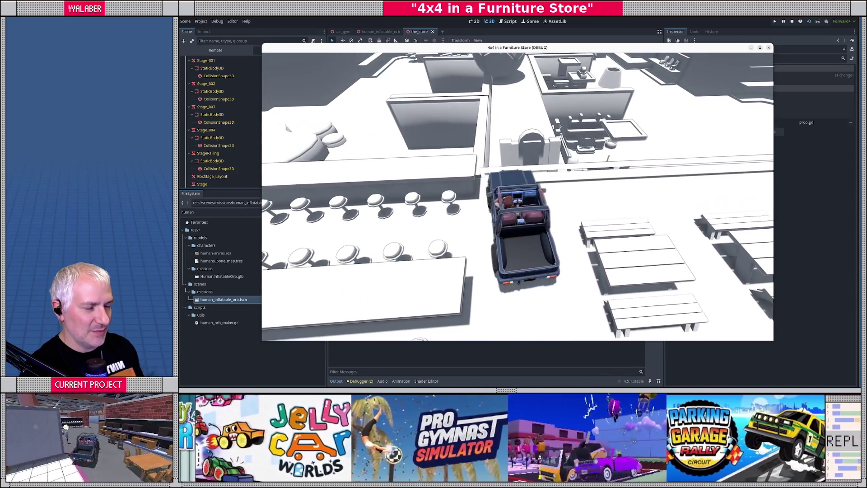
{"action": "key", "text": "a"}
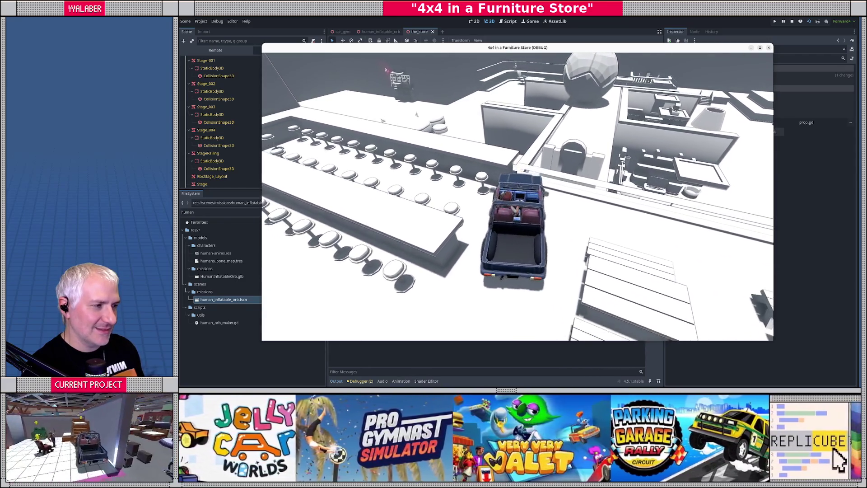
Drive back past the picnic tables, down off the white ramp, then stop the game
{"action": "key", "text": "a"}
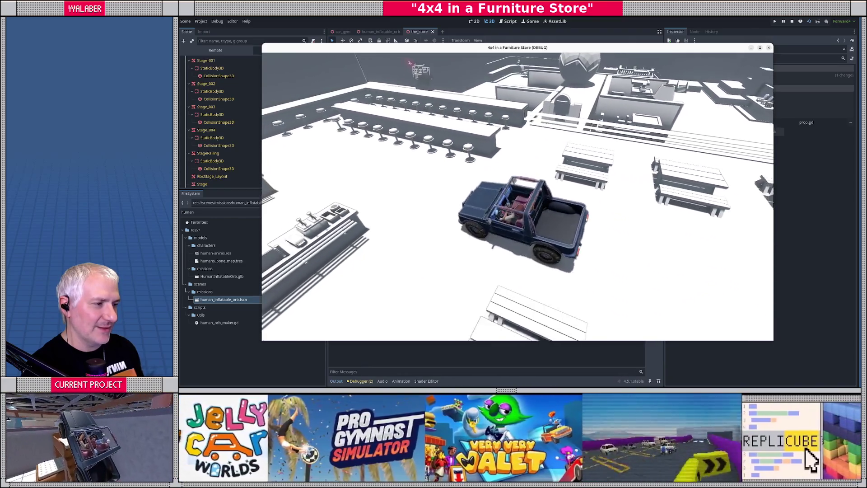
{"action": "key", "text": "w"}
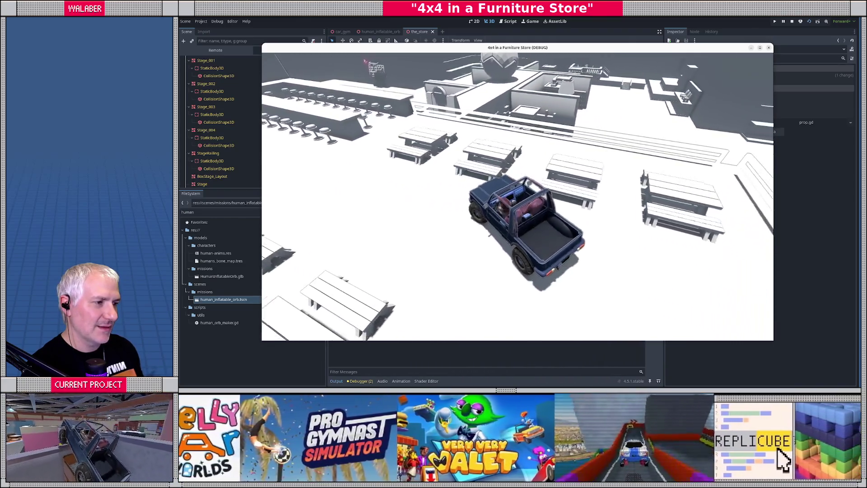
{"action": "key", "text": "w"}
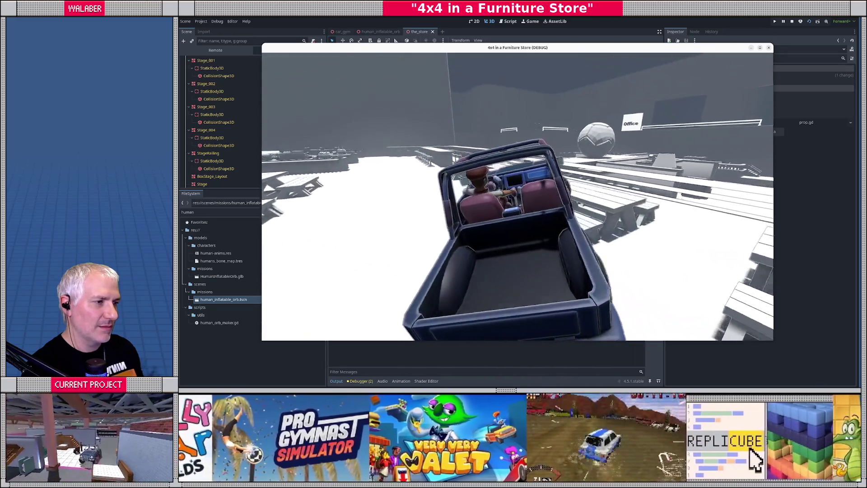
{"action": "key", "text": "w"}
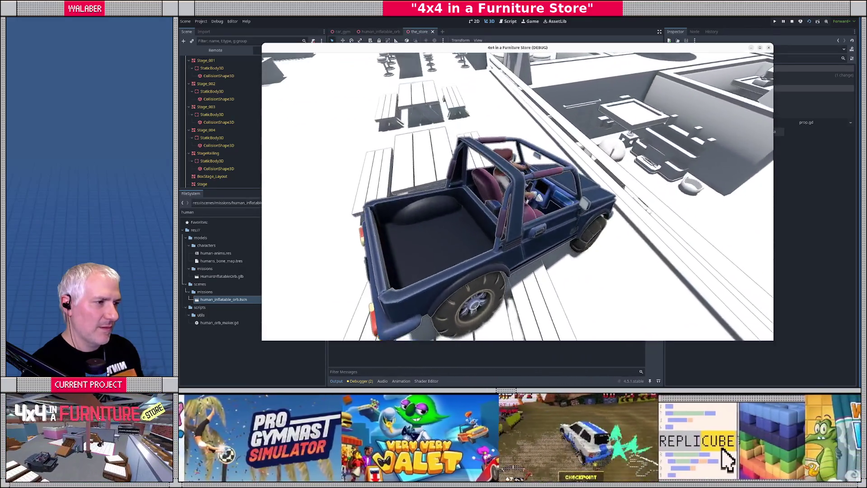
{"action": "key", "text": "w"}
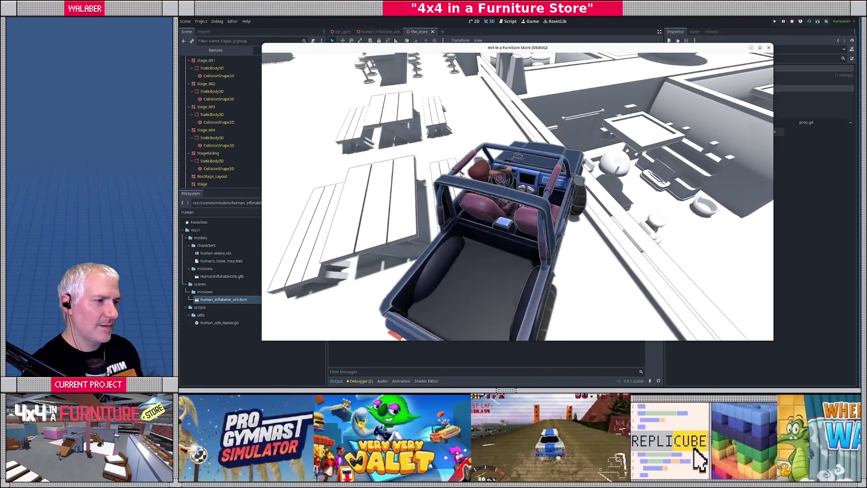
{"action": "key", "text": "w"}
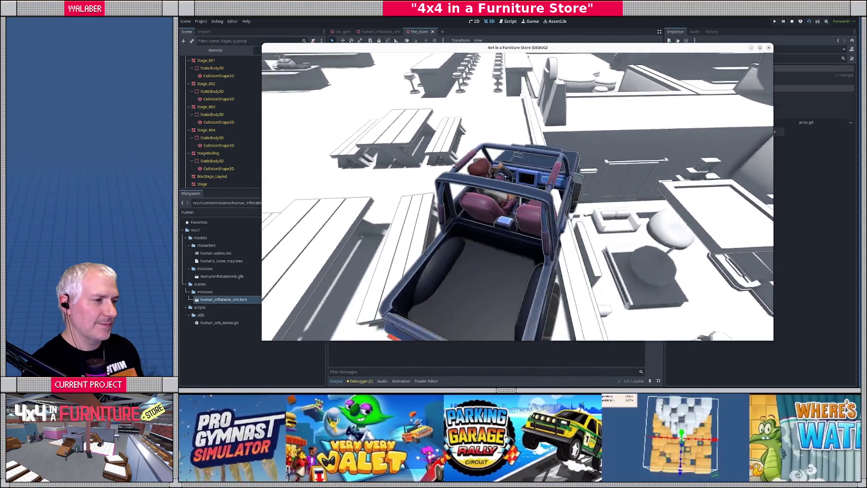
{"action": "key", "text": "w"}
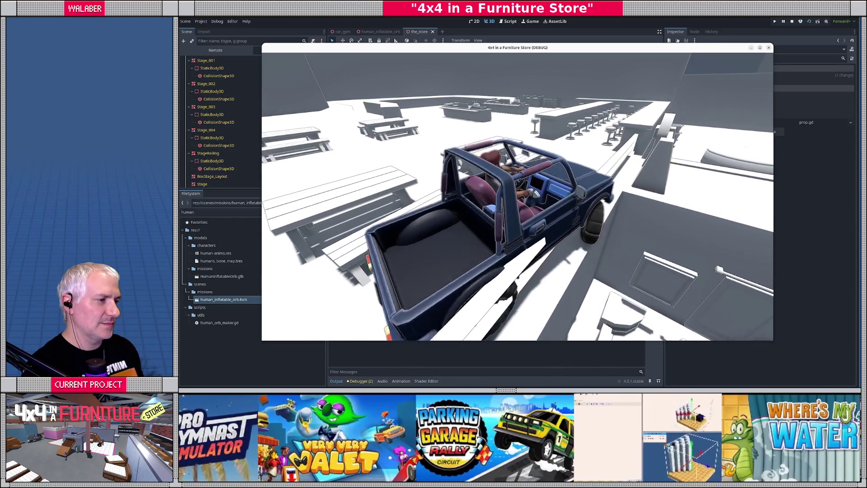
{"action": "key", "text": "w"}
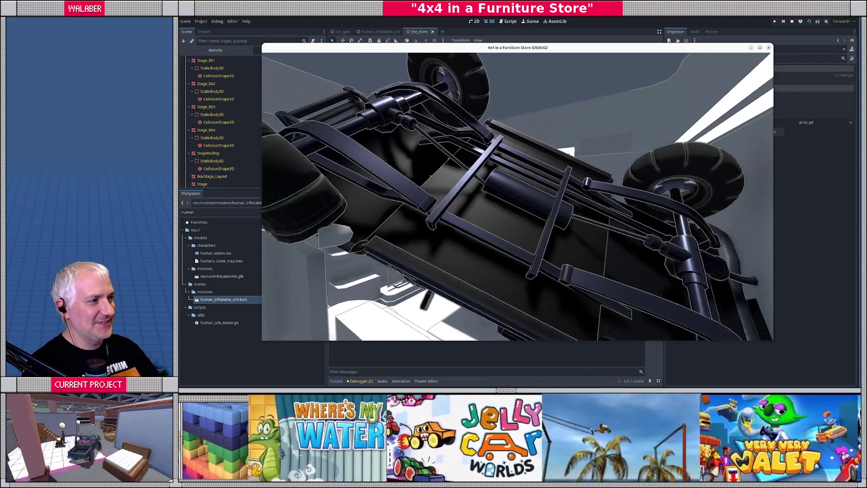
{"action": "left_click", "coordinate": [792, 22]}
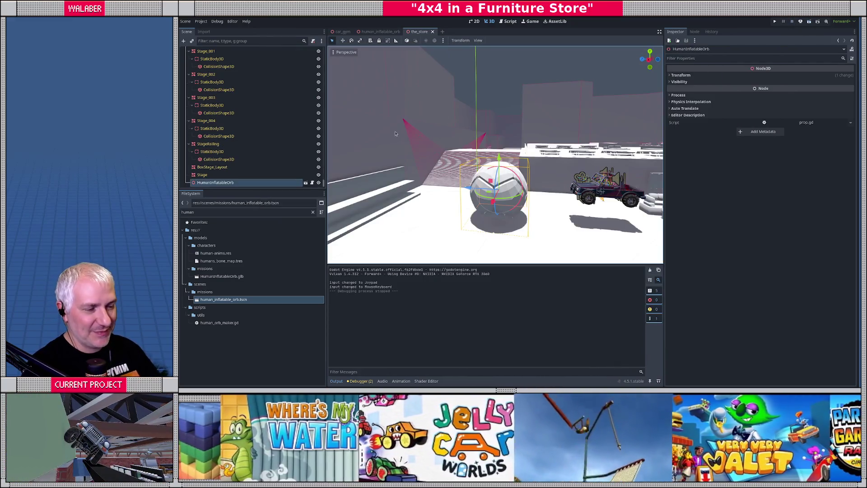
Delete the HumanInflatableOrb node from the_store scene, then switch to the human_inflatable_orb scene
{"action": "scroll", "coordinate": [487, 189], "scroll_direction": "down", "scroll_amount": 5}
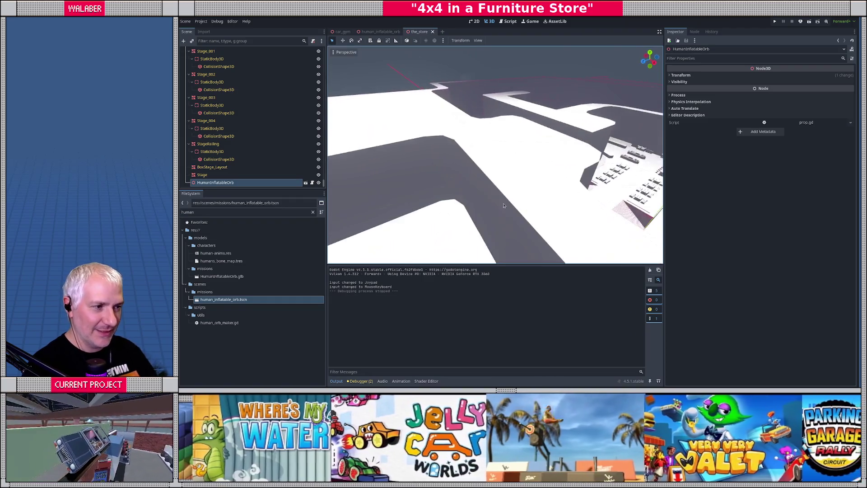
{"action": "scroll", "coordinate": [509, 167], "scroll_direction": "up", "scroll_amount": 5}
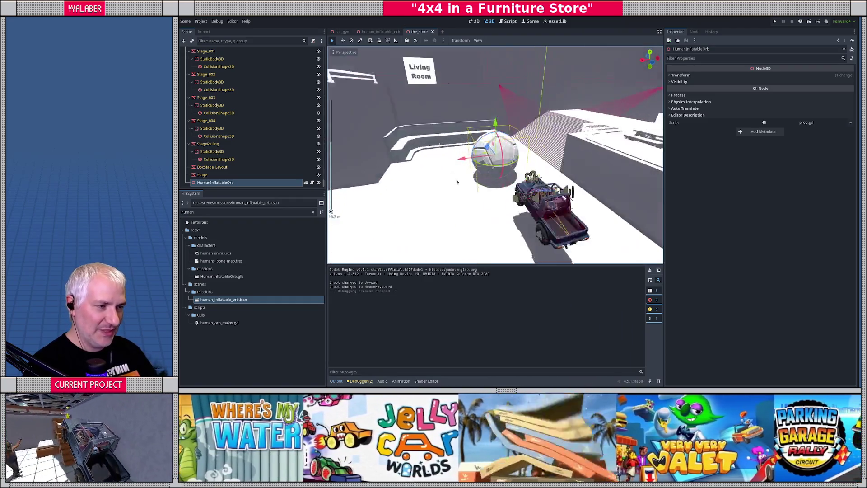
{"action": "scroll", "coordinate": [509, 166], "scroll_direction": "down", "scroll_amount": 2}
{"action": "scroll", "coordinate": [510, 167], "scroll_direction": "down", "scroll_amount": 6}
{"action": "scroll", "coordinate": [494, 170], "scroll_direction": "up", "scroll_amount": 6}
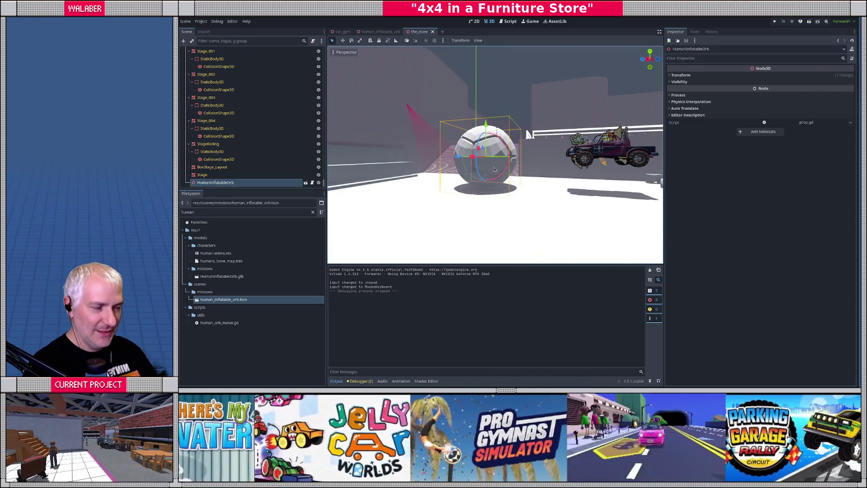
{"action": "scroll", "coordinate": [494, 169], "scroll_direction": "up", "scroll_amount": 2}
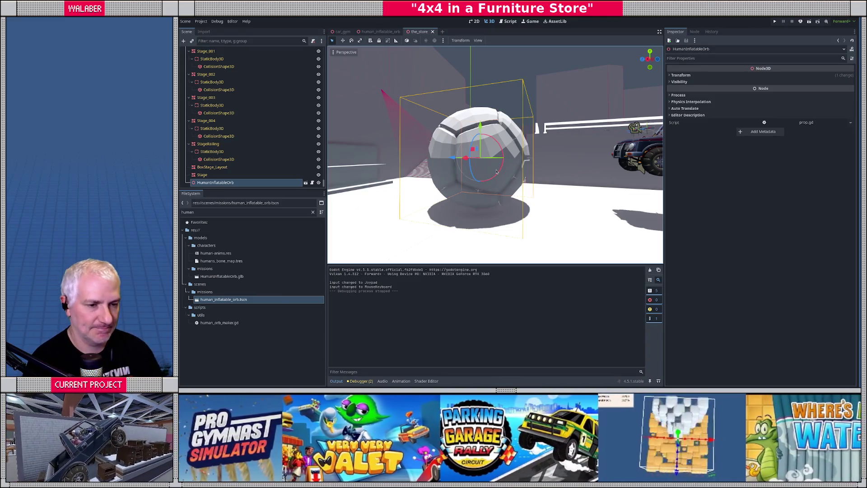
{"action": "left_click", "coordinate": [212, 174]}
{"action": "left_click", "coordinate": [223, 182]}
{"action": "key", "text": "Delete"}
{"action": "key", "text": "Return"}
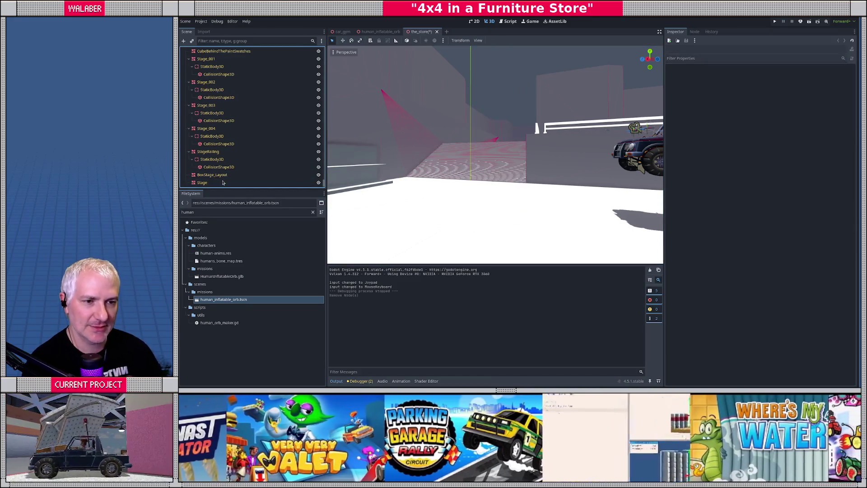
{"action": "left_click", "coordinate": [379, 32]}
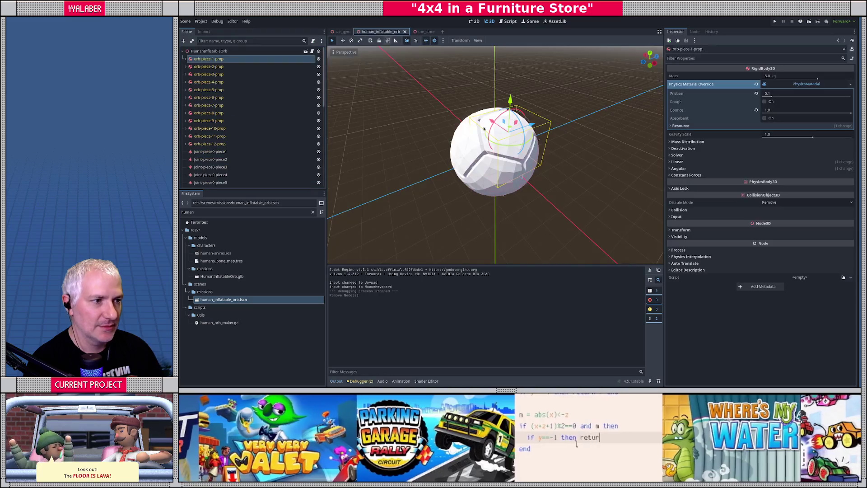
Zoom and orbit to view the white orb from above, then switch to the Blender window
{"action": "scroll", "coordinate": [447, 192], "scroll_direction": "up", "scroll_amount": 5}
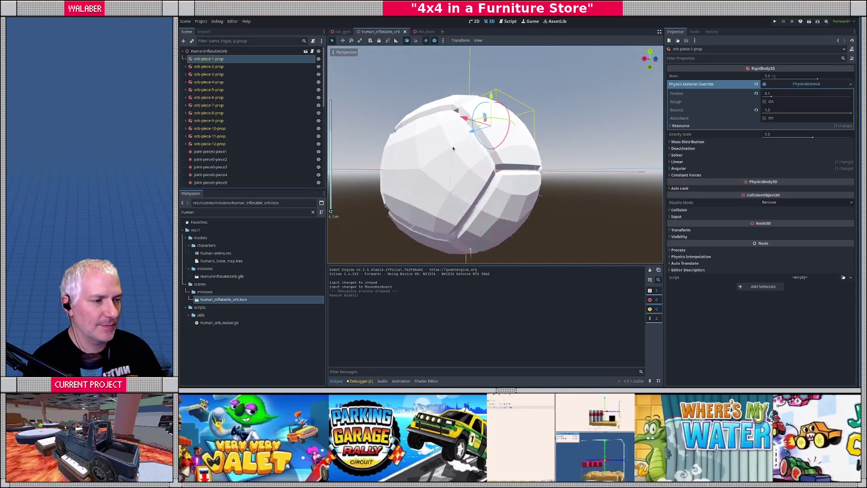
{"action": "scroll", "coordinate": [508, 142], "scroll_direction": "down", "scroll_amount": 8}
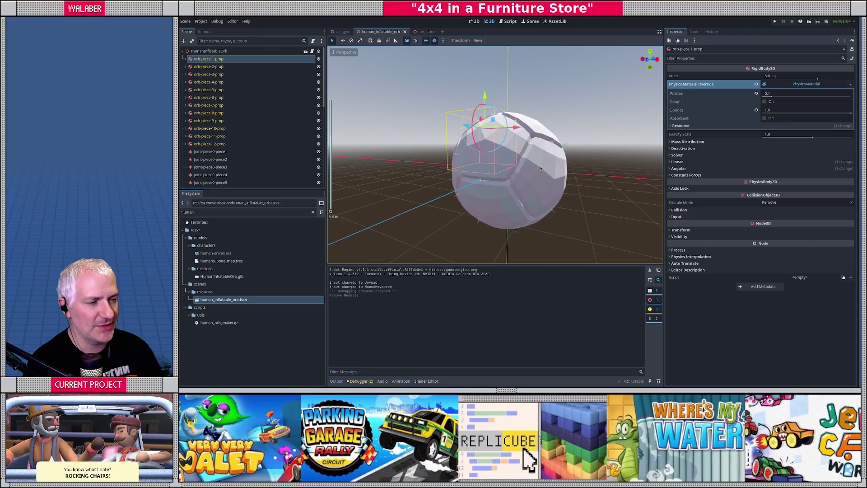
{"action": "left_click_drag", "start_coordinate": [535, 168], "coordinate": [454, 165]}
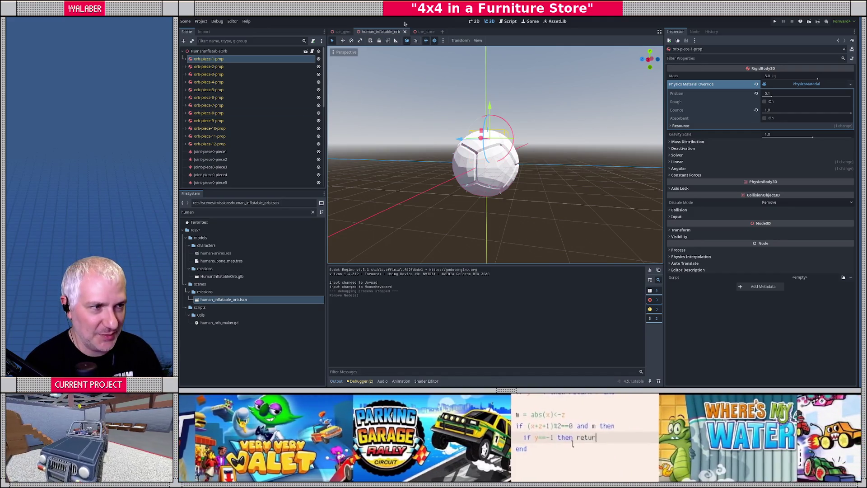
{"action": "scroll", "coordinate": [495, 157], "scroll_direction": "up", "scroll_amount": 6}
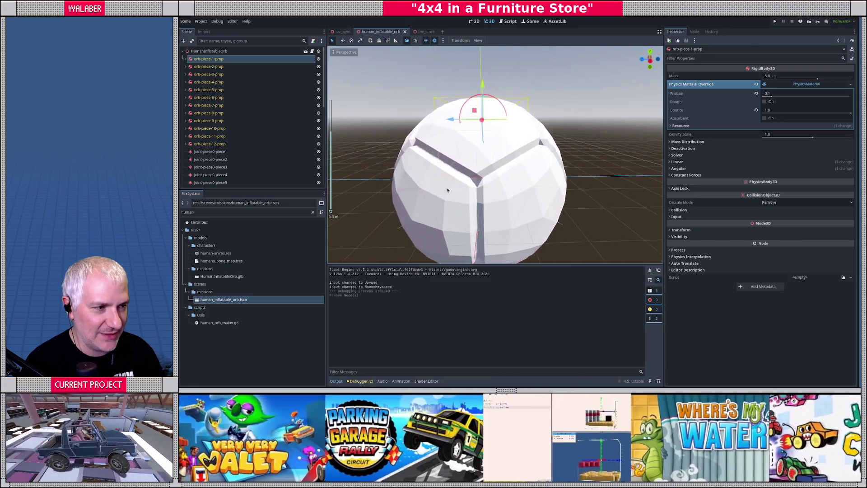
{"action": "mouse_move", "coordinate": [495, 158]}
{"action": "left_mouse_down"}
{"action": "mouse_move", "coordinate": [482, 198]}
{"action": "mouse_move", "coordinate": [456, 194]}
{"action": "left_mouse_up"}
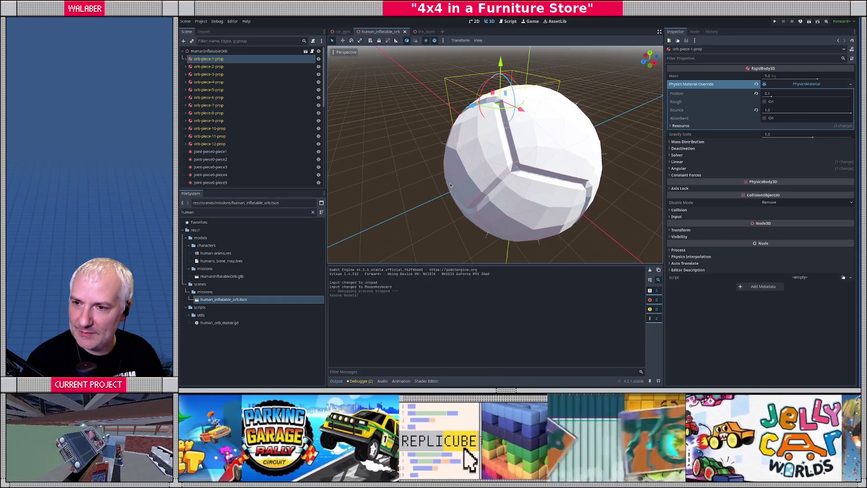
{"action": "key", "text": "alt+Tab"}
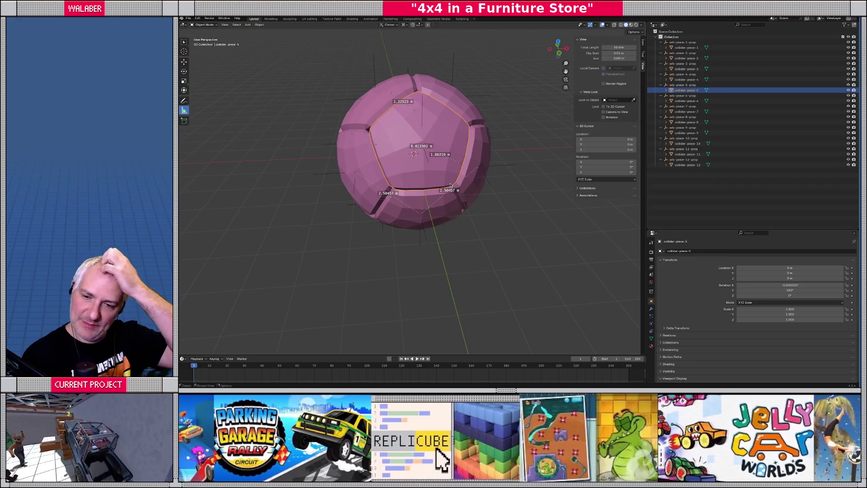
In Blender, pull collider-piece-5 out of the pink orb to inspect it, then undo the move
{"action": "left_click", "coordinate": [372, 235]}
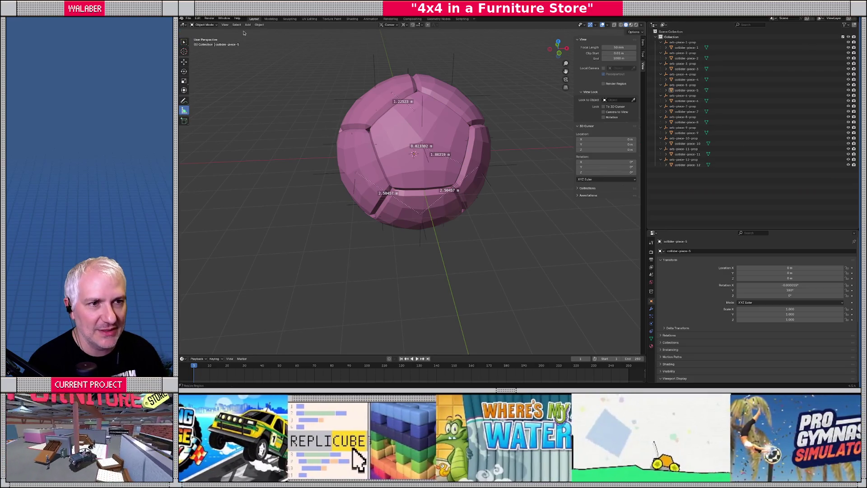
{"action": "mouse_move", "coordinate": [351, 167]}
{"action": "left_mouse_down"}
{"action": "mouse_move", "coordinate": [476, 102]}
{"action": "mouse_move", "coordinate": [425, 161]}
{"action": "left_mouse_up"}
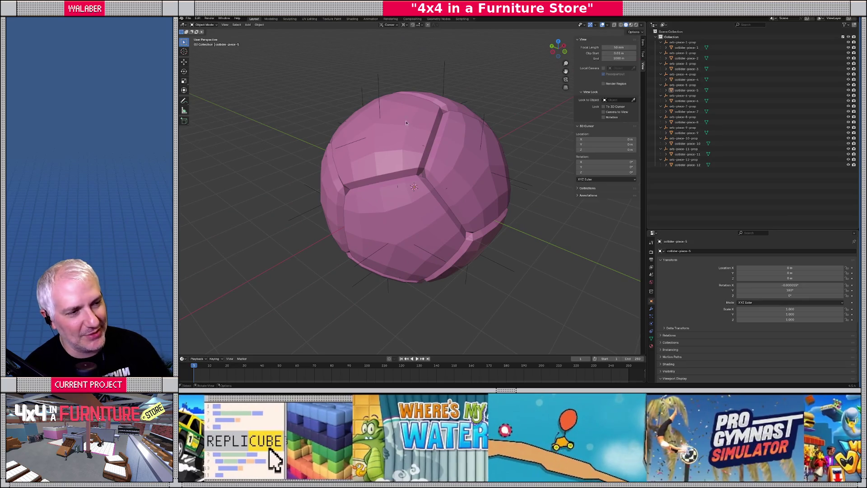
{"action": "left_click_drag", "start_coordinate": [391, 137], "coordinate": [363, 144]}
{"action": "left_click", "coordinate": [363, 144]}
{"action": "key", "text": "g"}
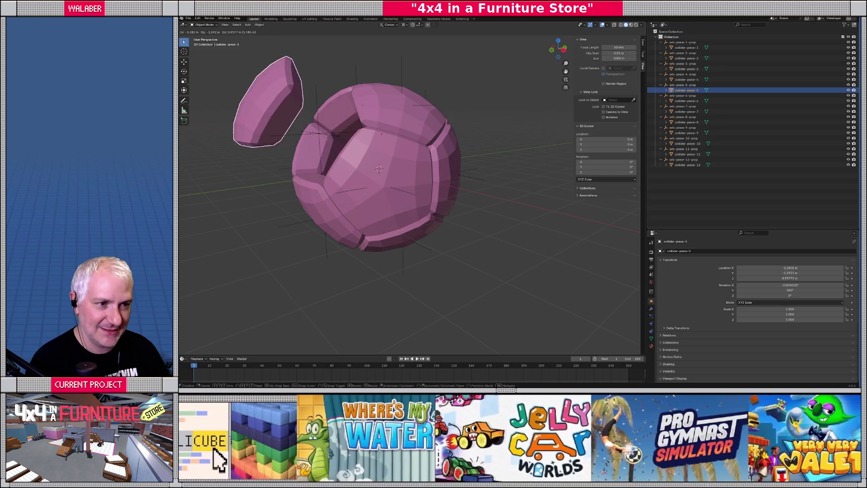
{"action": "left_click", "coordinate": [409, 170]}
{"action": "mouse_move", "coordinate": [409, 171]}
{"action": "left_mouse_down"}
{"action": "mouse_move", "coordinate": [389, 167]}
{"action": "mouse_move", "coordinate": [429, 158]}
{"action": "mouse_move", "coordinate": [503, 171]}
{"action": "left_mouse_up"}
{"action": "key", "text": "ctrl+z"}
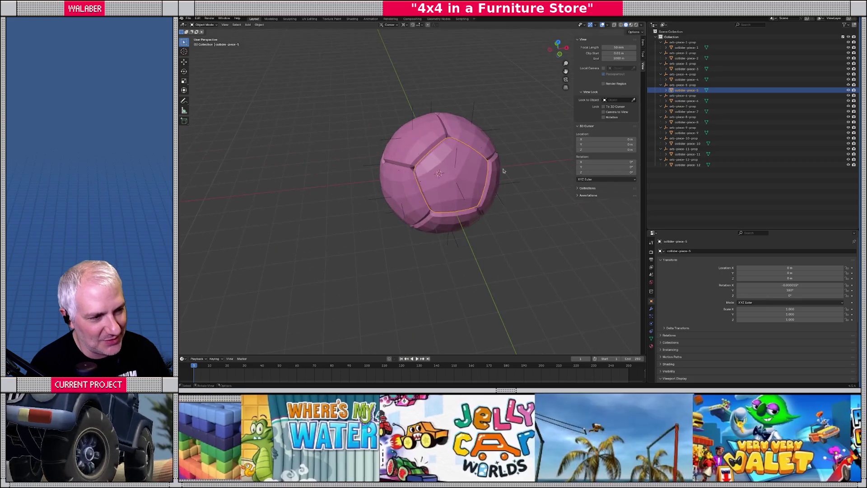
{"action": "mouse_move", "coordinate": [429, 162]}
{"action": "left_mouse_down"}
{"action": "mouse_move", "coordinate": [464, 171]}
{"action": "mouse_move", "coordinate": [412, 217]}
{"action": "mouse_move", "coordinate": [437, 209]}
{"action": "left_mouse_up"}
{"action": "scroll", "coordinate": [412, 217], "scroll_direction": "up", "scroll_amount": 2}
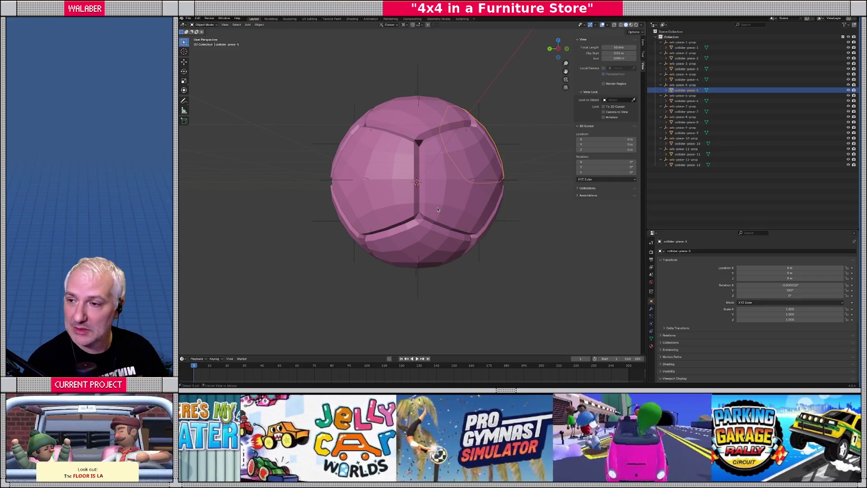
Back in Godot, orbit to a frontal view of the orb and select joint-piece0-piece5
{"action": "key", "text": "alt+Tab"}
{"action": "left_click_drag", "start_coordinate": [486, 174], "coordinate": [424, 190]}
{"action": "left_click", "coordinate": [201, 155]}
{"action": "scroll", "coordinate": [203, 158], "scroll_direction": "down", "scroll_amount": 1}
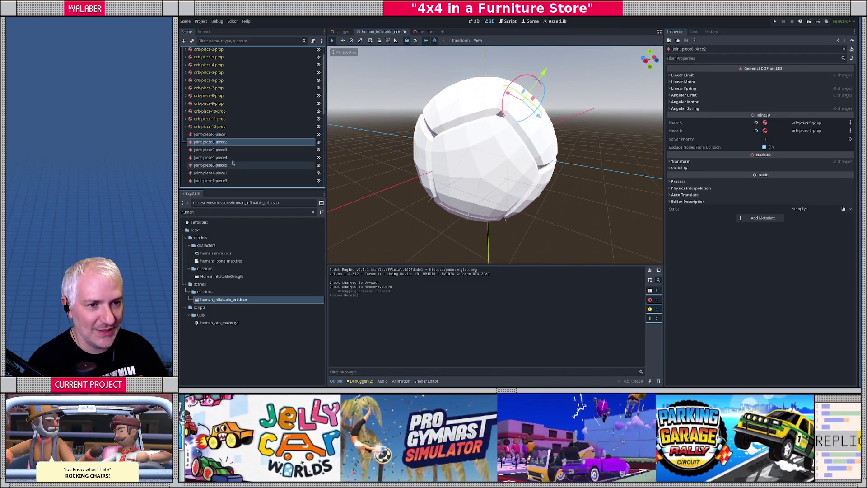
Step through the orb's joint nodes down to joint-piece1-piece3, framing them in the viewport
{"action": "left_click", "coordinate": [217, 157]}
{"action": "left_click", "coordinate": [223, 165]}
{"action": "left_click", "coordinate": [227, 173]}
{"action": "left_click", "coordinate": [226, 180]}
{"action": "mouse_move", "coordinate": [492, 171]}
{"action": "left_mouse_down"}
{"action": "mouse_move", "coordinate": [393, 132]}
{"action": "mouse_move", "coordinate": [437, 99]}
{"action": "mouse_move", "coordinate": [517, 178]}
{"action": "mouse_move", "coordinate": [475, 123]}
{"action": "mouse_move", "coordinate": [418, 224]}
{"action": "mouse_move", "coordinate": [418, 215]}
{"action": "left_mouse_up"}
{"action": "key", "text": "f"}
{"action": "scroll", "coordinate": [495, 154], "scroll_direction": "down", "scroll_amount": 3}
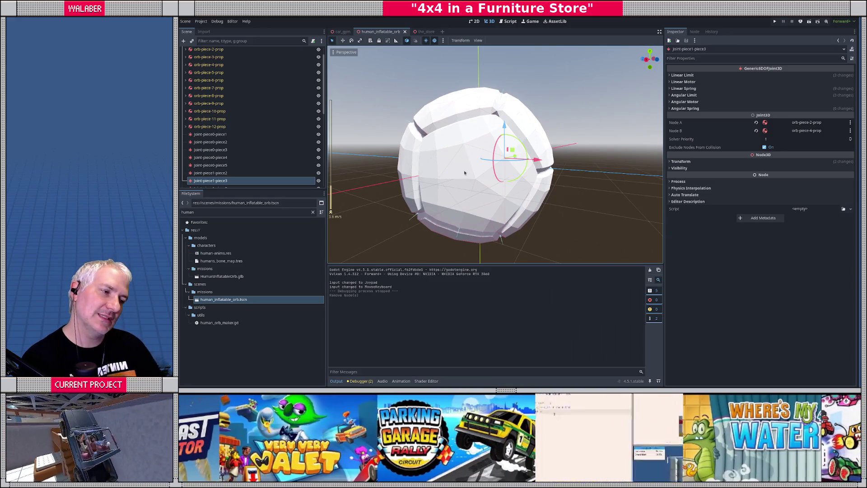
{"action": "key", "text": "f"}
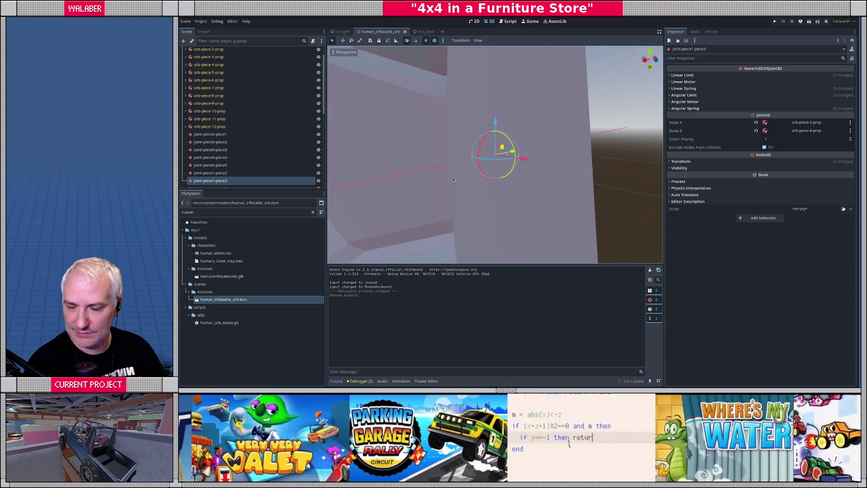
{"action": "scroll", "coordinate": [453, 180], "scroll_direction": "down", "scroll_amount": 10}
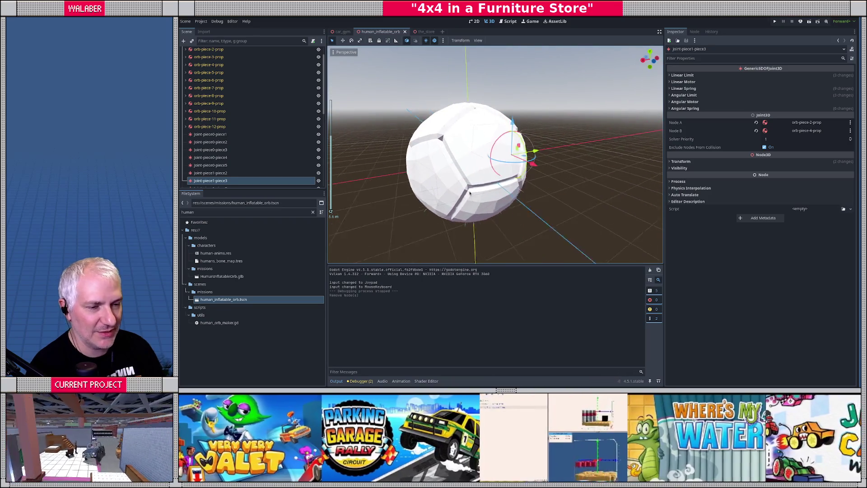
{"action": "scroll", "coordinate": [242, 124], "scroll_direction": "up", "scroll_amount": 2}
Select the HumanInflatableOrb root node, then switch to the car_gym scene
{"action": "left_click", "coordinate": [208, 51]}
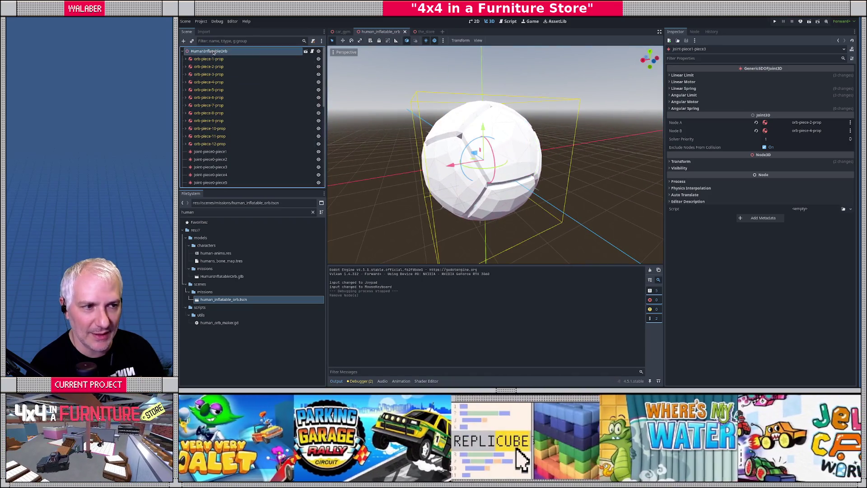
{"action": "mouse_move", "coordinate": [492, 177]}
{"action": "left_mouse_down"}
{"action": "mouse_move", "coordinate": [487, 182]}
{"action": "mouse_move", "coordinate": [509, 179]}
{"action": "left_mouse_up"}
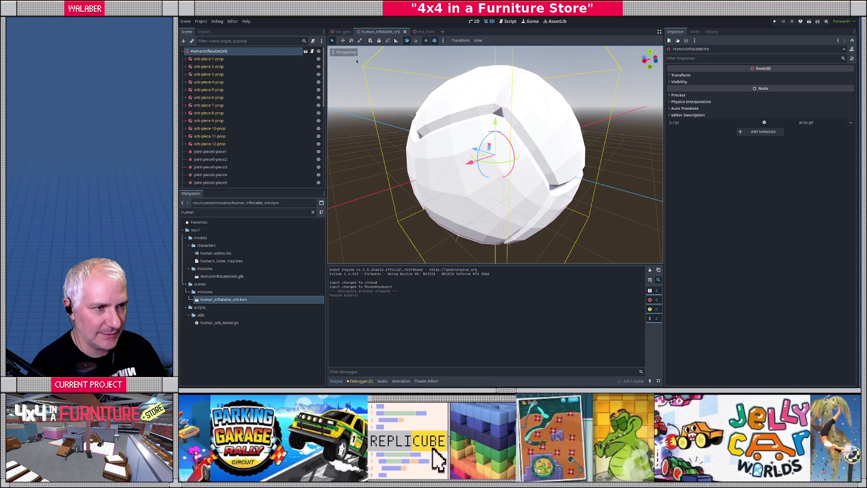
{"action": "left_click", "coordinate": [345, 33]}
{"action": "scroll", "coordinate": [331, 211], "scroll_direction": "down", "scroll_amount": 5}
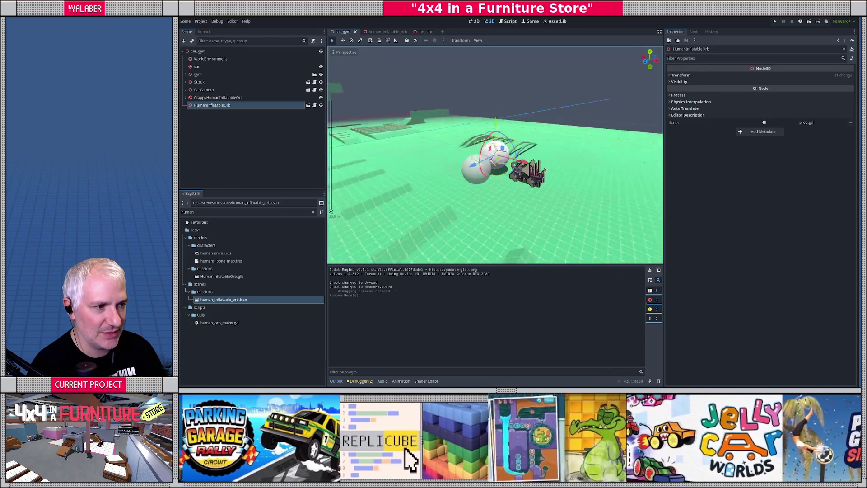
Level the view of the orb and 4x4, then launch the car_gym test run
{"action": "mouse_move", "coordinate": [331, 211]}
{"action": "left_mouse_down"}
{"action": "mouse_move", "coordinate": [496, 150]}
{"action": "mouse_move", "coordinate": [538, 86]}
{"action": "mouse_move", "coordinate": [535, 53]}
{"action": "mouse_move", "coordinate": [540, 155]}
{"action": "mouse_move", "coordinate": [514, 132]}
{"action": "mouse_move", "coordinate": [507, 81]}
{"action": "left_mouse_up"}
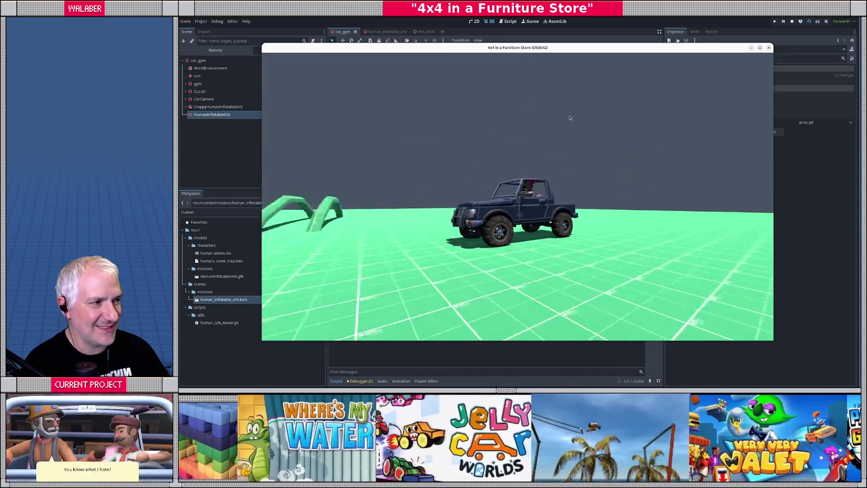
{"action": "key", "text": "F8"}
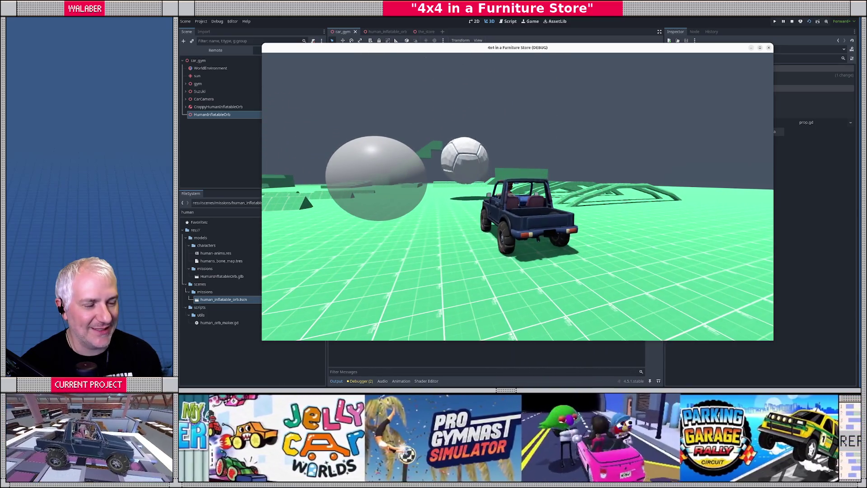
Drive the jeep with W, A and D toward the white orb and over the bumps, then stop the test
{"action": "key", "text": "w"}
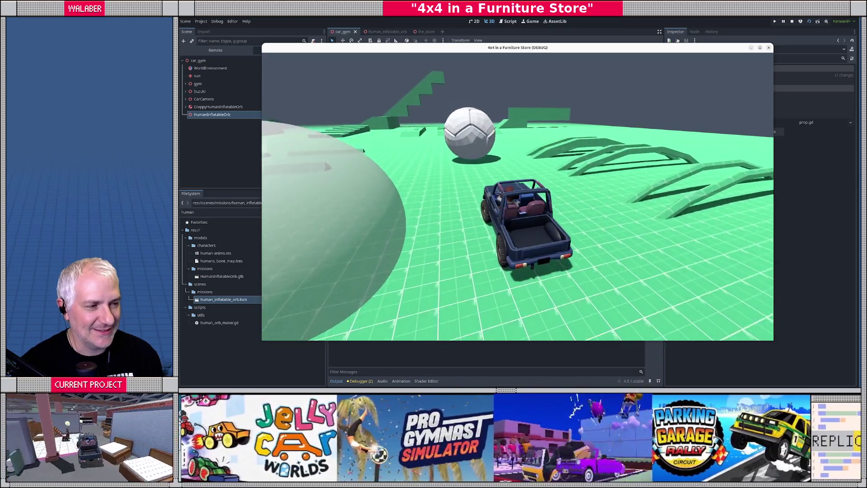
{"action": "key", "text": "a"}
{"action": "key", "text": "a"}
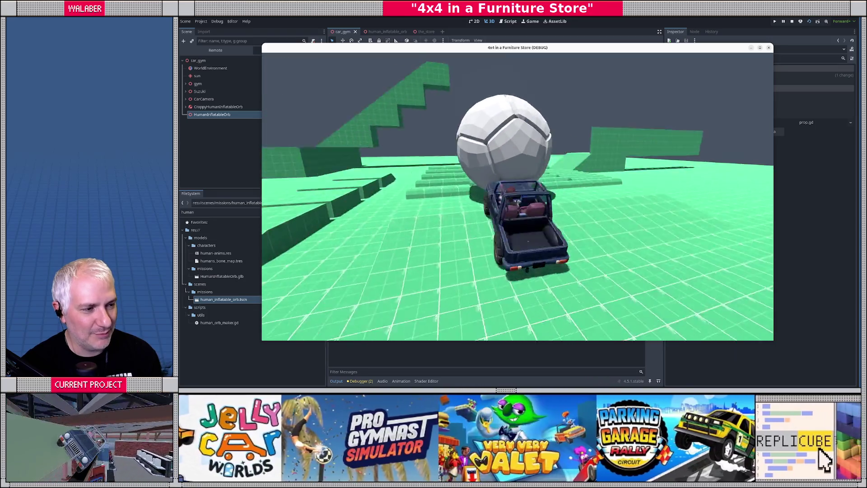
{"action": "key", "text": "d"}
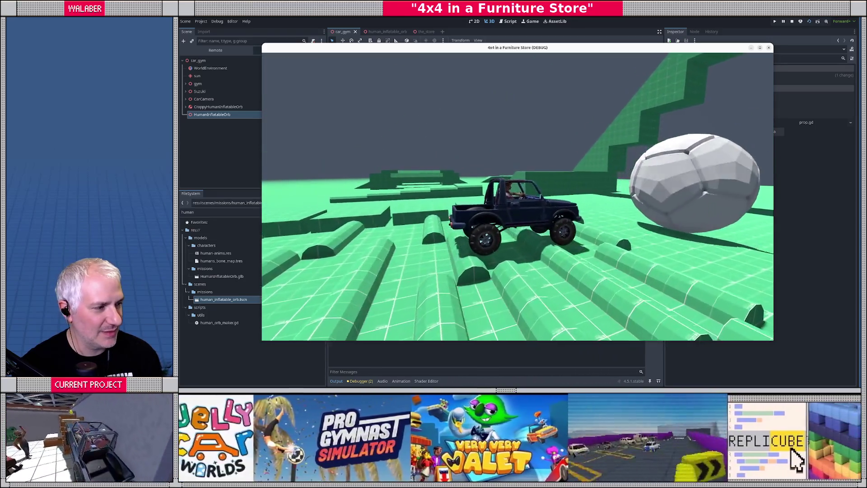
{"action": "key", "text": "a"}
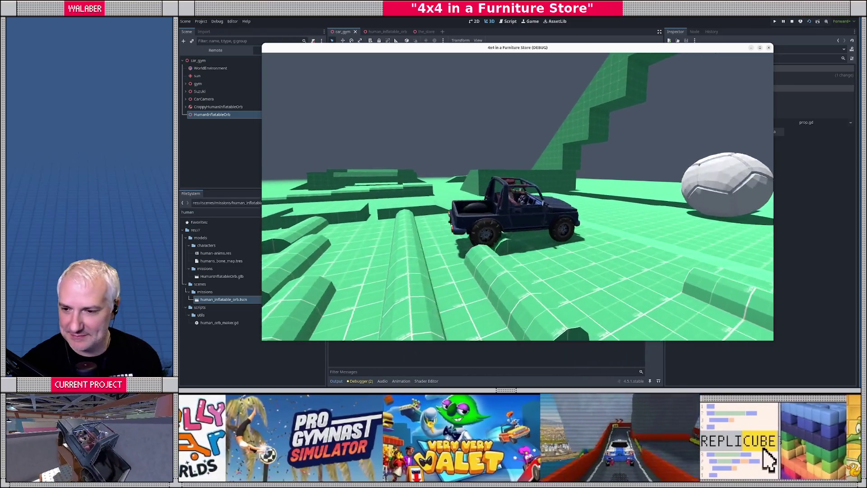
{"action": "key", "text": "a"}
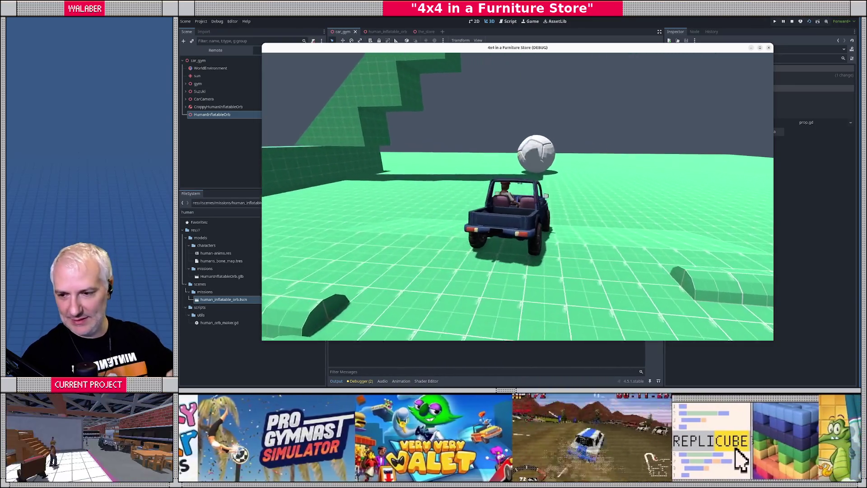
{"action": "key", "text": "d"}
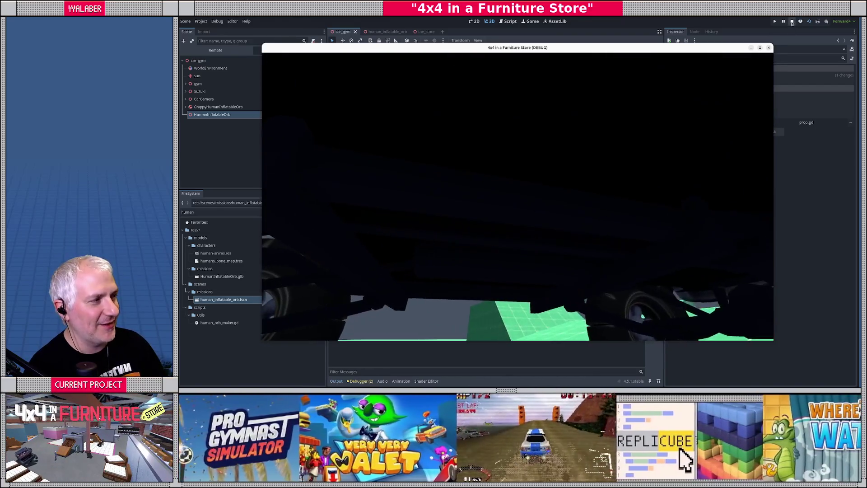
{"action": "left_click", "coordinate": [792, 21]}
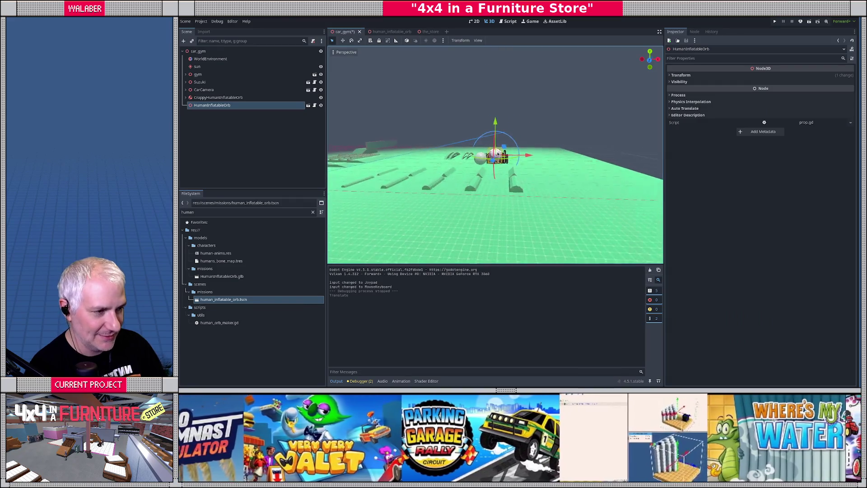
Select the Suzuki 4x4, frame it, and drag it up above the inflatable orb
{"action": "left_click", "coordinate": [199, 82]}
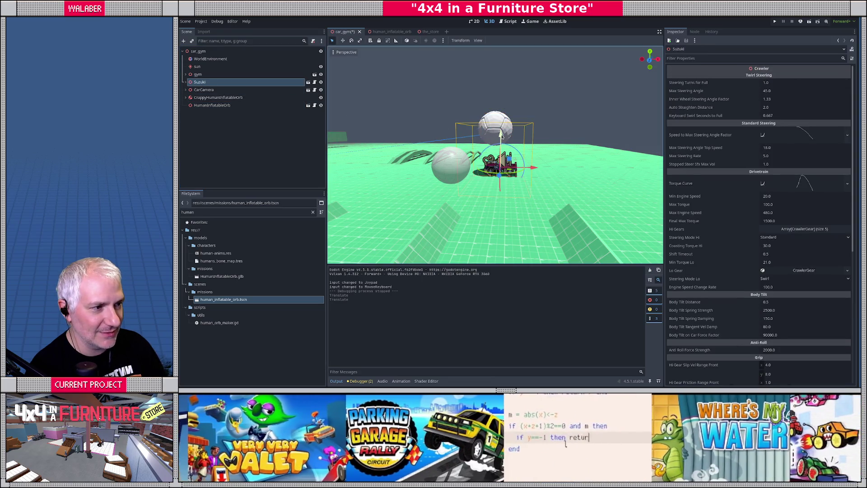
{"action": "key", "text": "f"}
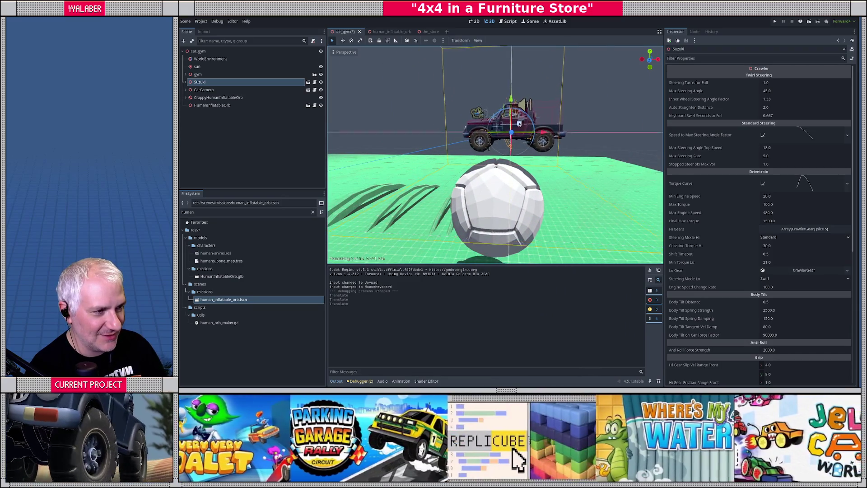
{"action": "left_click_drag", "start_coordinate": [520, 124], "coordinate": [514, 128]}
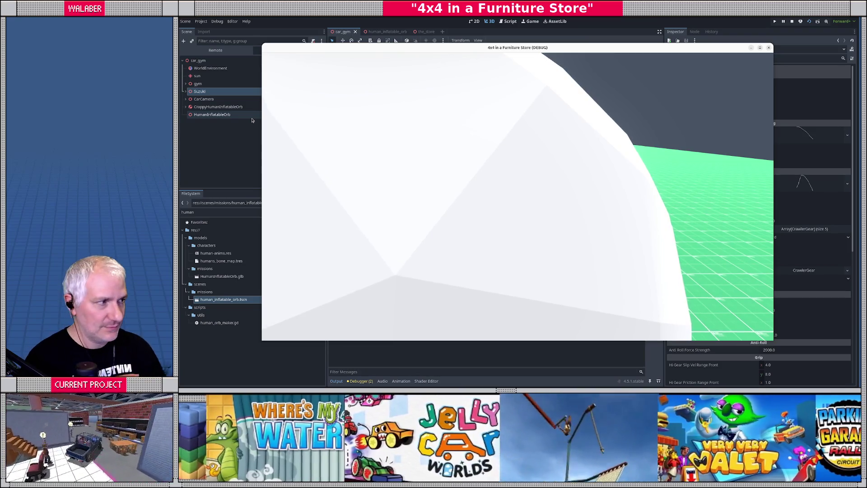
Stop the test, check the car against the orb from several angles, and lower the Suzuki toward it
{"action": "key", "text": "F8"}
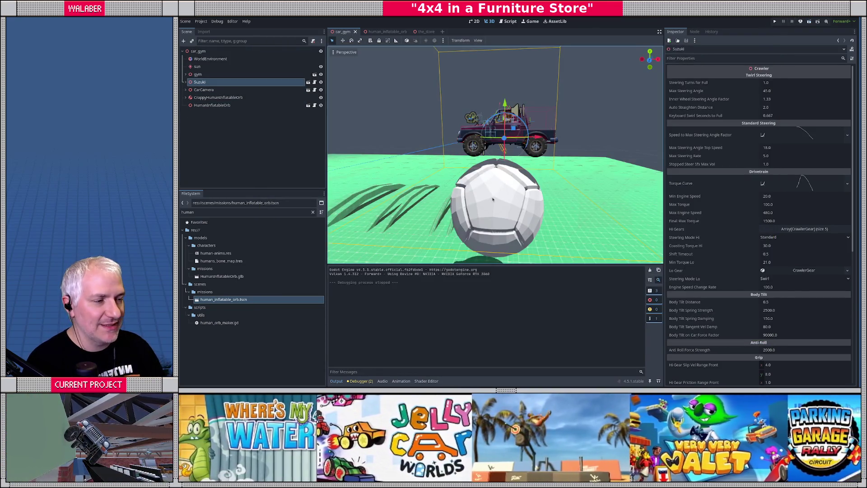
{"action": "left_click_drag", "start_coordinate": [480, 218], "coordinate": [490, 194]}
{"action": "scroll", "coordinate": [500, 182], "scroll_direction": "up", "scroll_amount": 5}
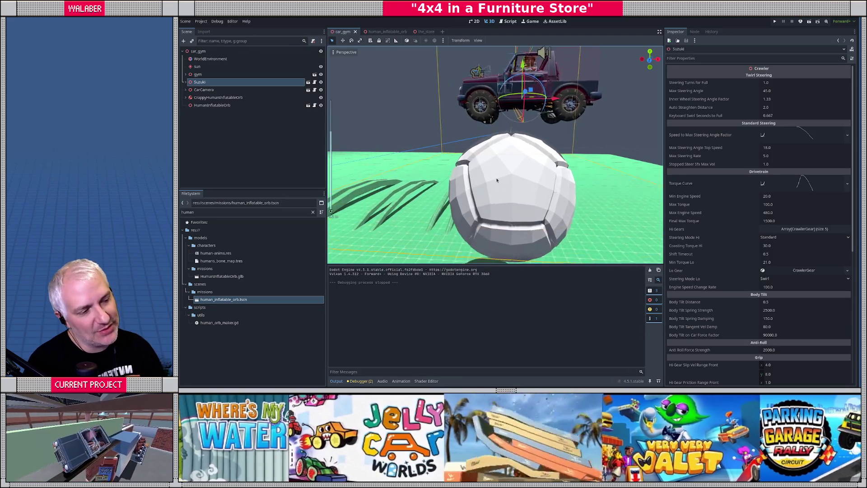
{"action": "left_click_drag", "start_coordinate": [560, 150], "coordinate": [527, 120]}
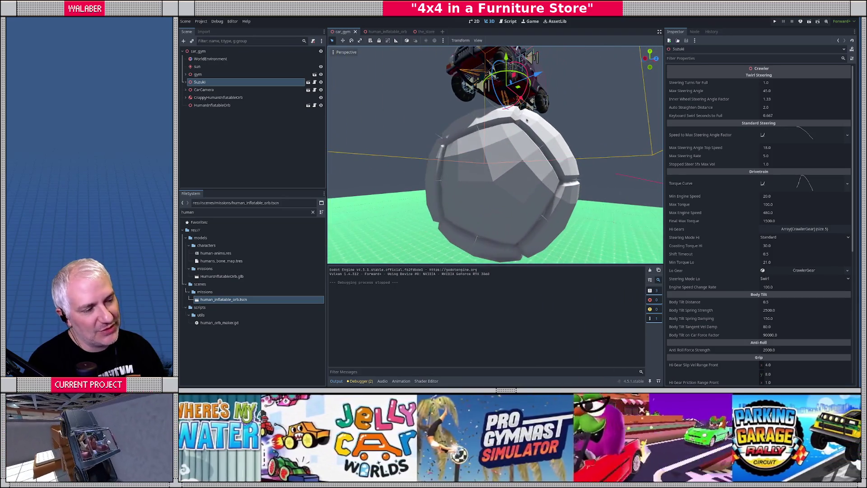
{"action": "left_click_drag", "start_coordinate": [480, 162], "coordinate": [500, 131]}
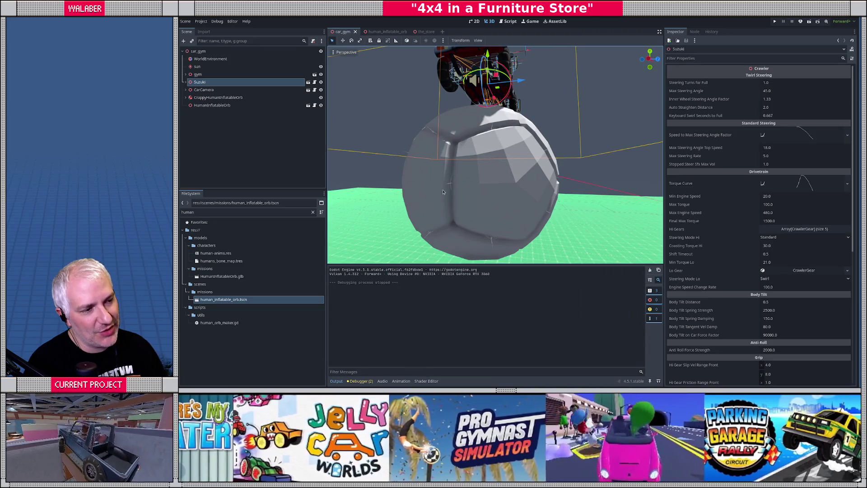
{"action": "mouse_move", "coordinate": [483, 207]}
{"action": "left_mouse_down"}
{"action": "mouse_move", "coordinate": [533, 175]}
{"action": "mouse_move", "coordinate": [501, 146]}
{"action": "left_mouse_up"}
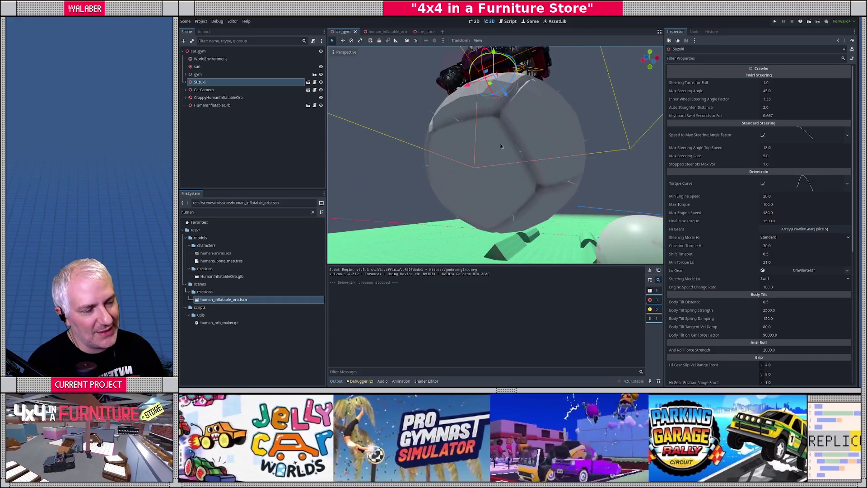
{"action": "left_click_drag", "start_coordinate": [450, 138], "coordinate": [543, 156]}
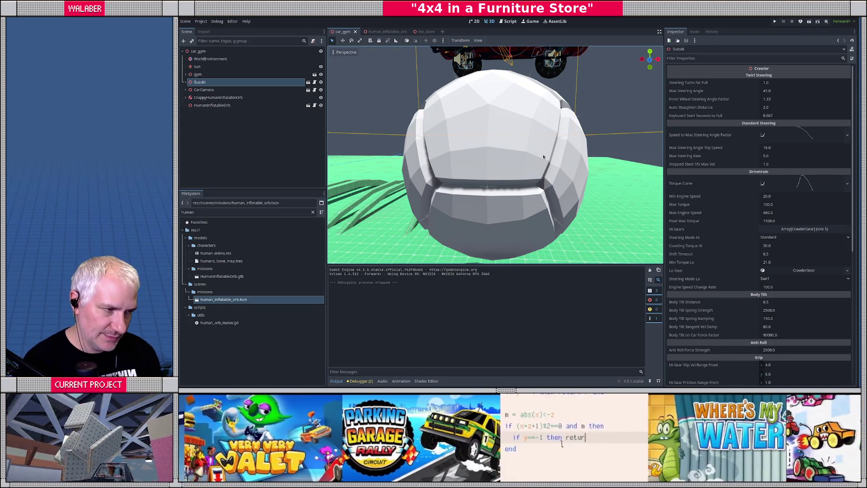
{"action": "scroll", "coordinate": [492, 159], "scroll_direction": "down", "scroll_amount": 5}
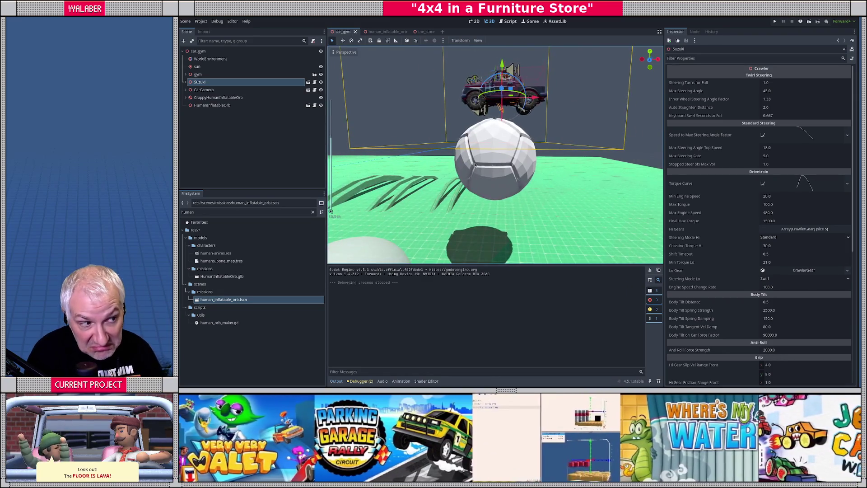
{"action": "left_click_drag", "start_coordinate": [505, 78], "coordinate": [512, 232]}
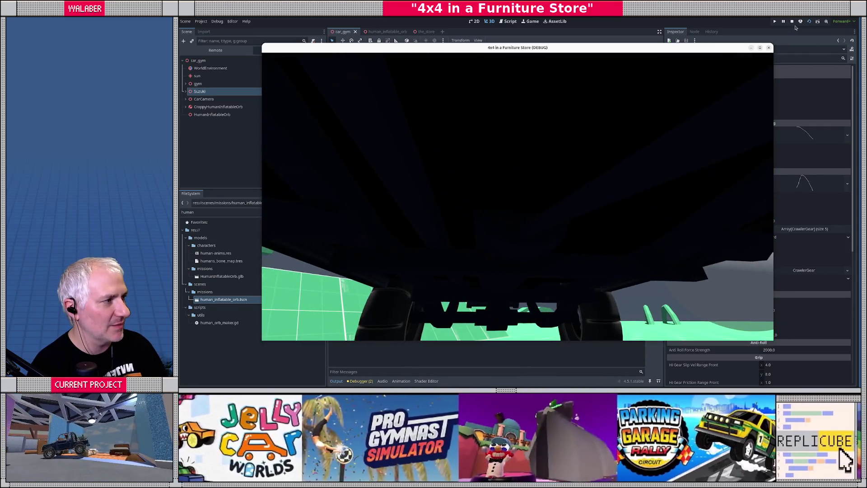
Stop the running test, clear the Suzuki selection, and zoom the car_gym viewport out
{"action": "left_click", "coordinate": [791, 21]}
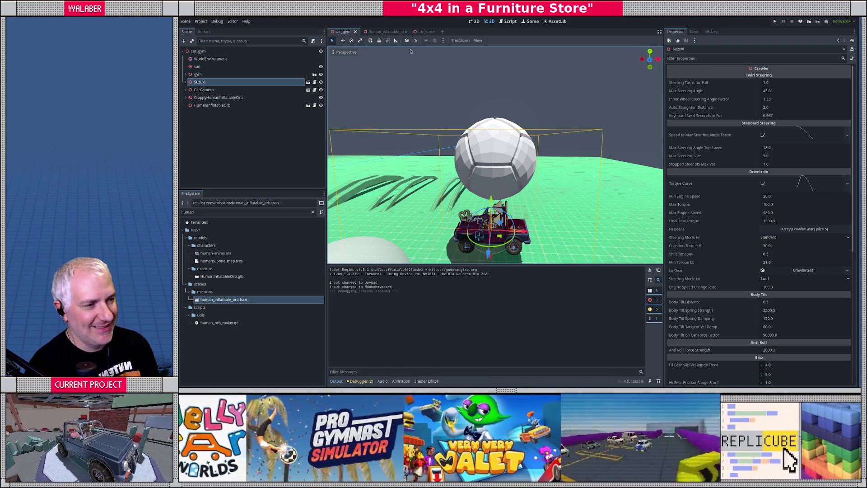
{"action": "left_click", "coordinate": [266, 133]}
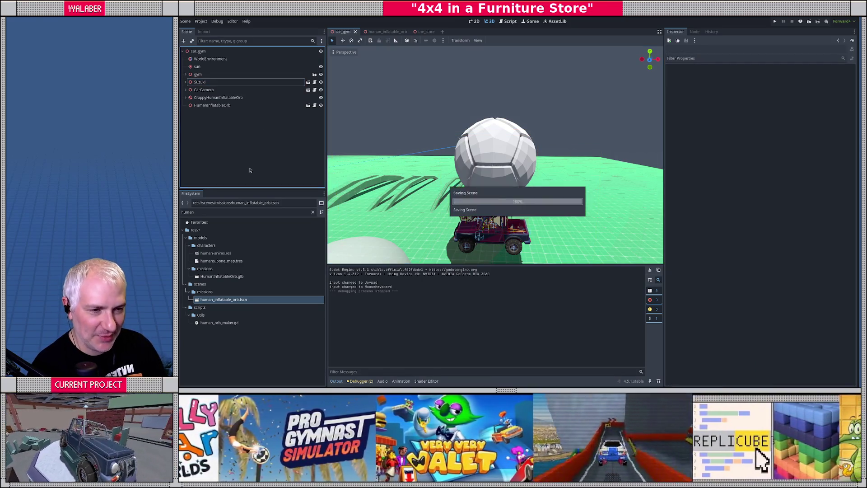
{"action": "left_click", "coordinate": [215, 105]}
{"action": "left_click", "coordinate": [415, 185]}
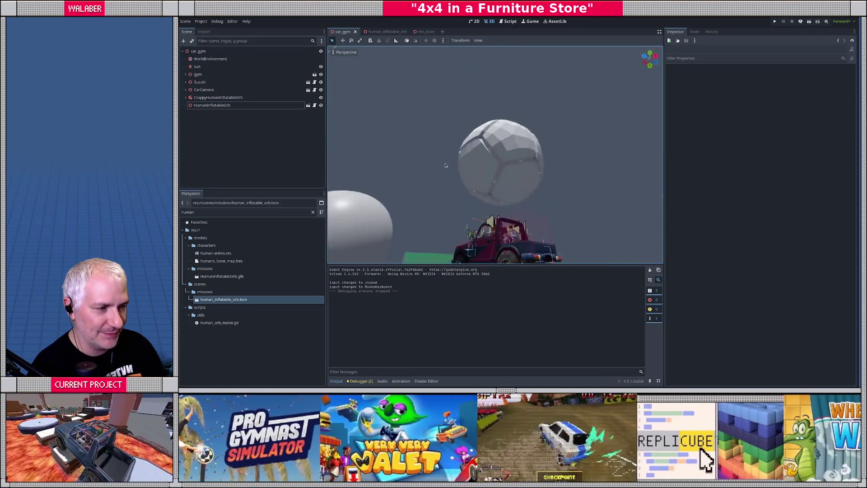
{"action": "scroll", "coordinate": [463, 197], "scroll_direction": "down", "scroll_amount": 2}
{"action": "scroll", "coordinate": [463, 197], "scroll_direction": "down", "scroll_amount": 2}
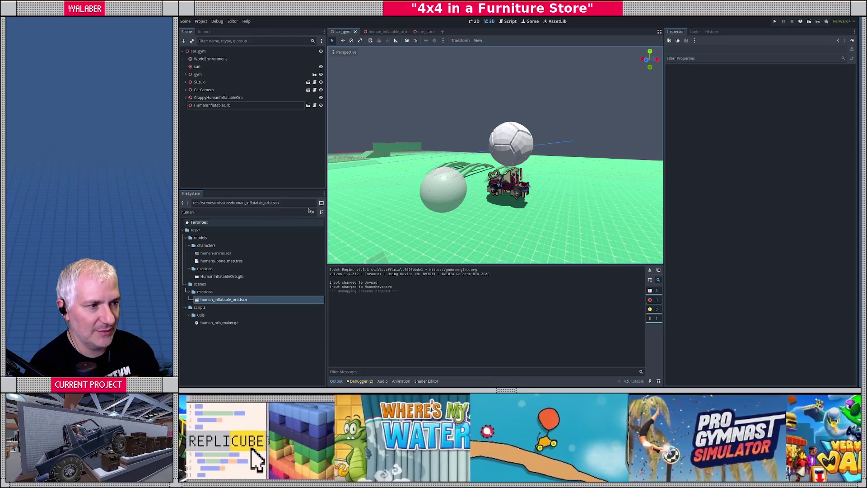
Select the HumanInflatableOrb above the jeep, frame it, then zoom out and orbit around it
{"action": "left_click", "coordinate": [523, 155]}
{"action": "key", "text": "f"}
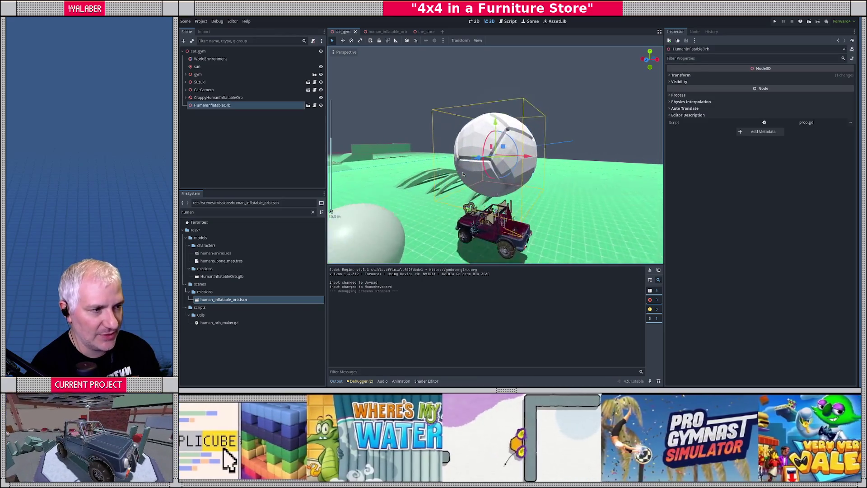
{"action": "scroll", "coordinate": [375, 113], "scroll_direction": "down", "scroll_amount": 8}
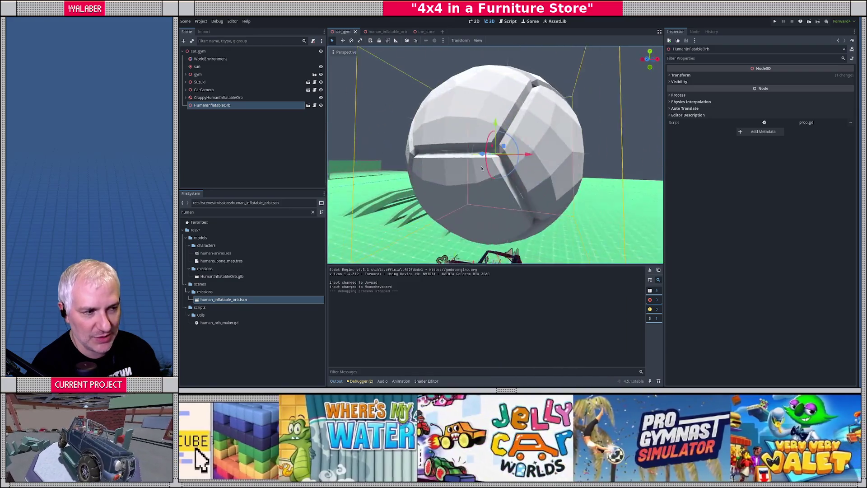
{"action": "mouse_move", "coordinate": [504, 172]}
{"action": "left_mouse_down"}
{"action": "mouse_move", "coordinate": [491, 189]}
{"action": "mouse_move", "coordinate": [495, 181]}
{"action": "left_mouse_up"}
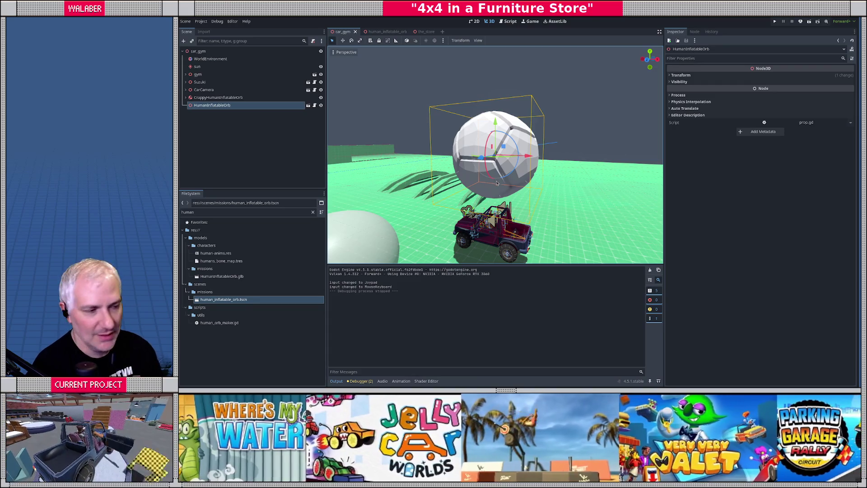
{"action": "scroll", "coordinate": [496, 181], "scroll_direction": "down", "scroll_amount": 3}
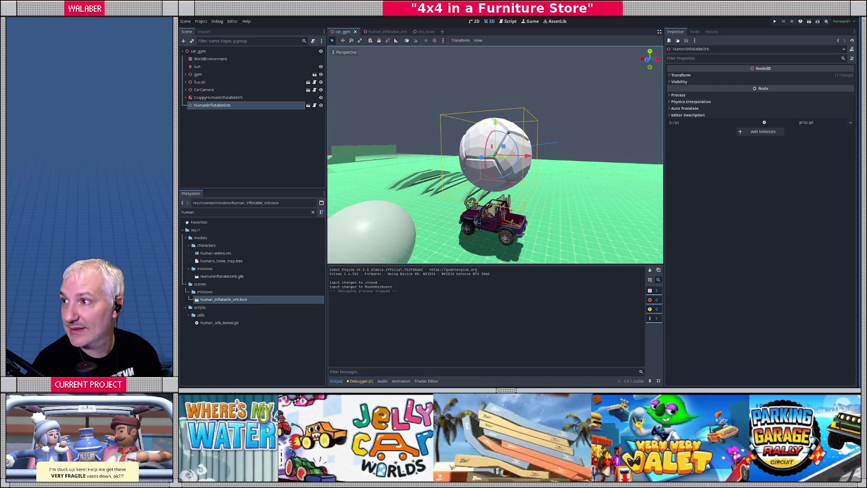